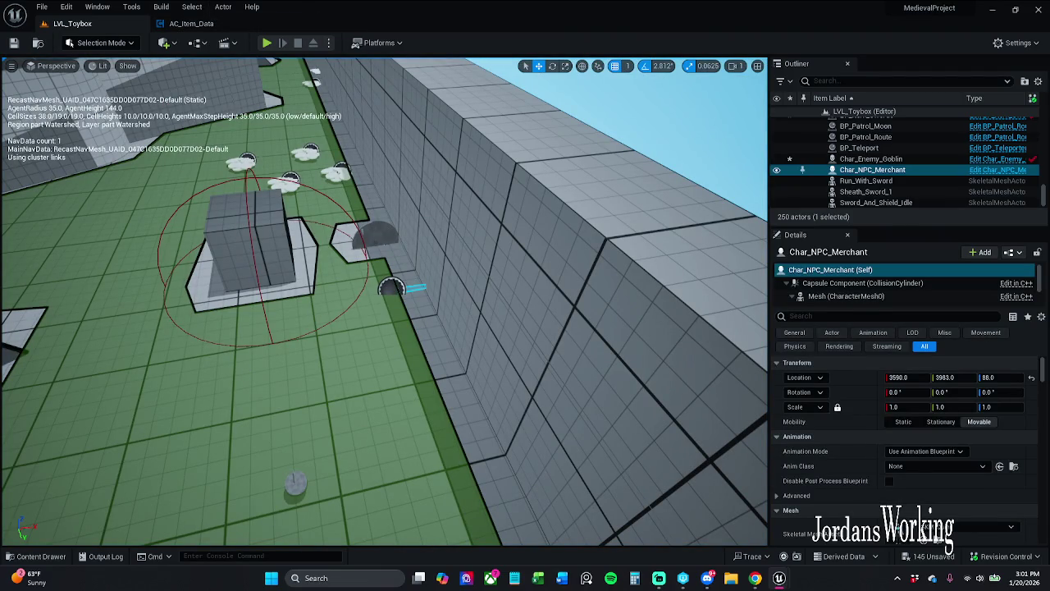
In AC_Item_Data, change the Item Slots default from 7 to 1, then switch back to LVL_Toybox.
{"action": "left_click", "coordinate": [205, 24]}
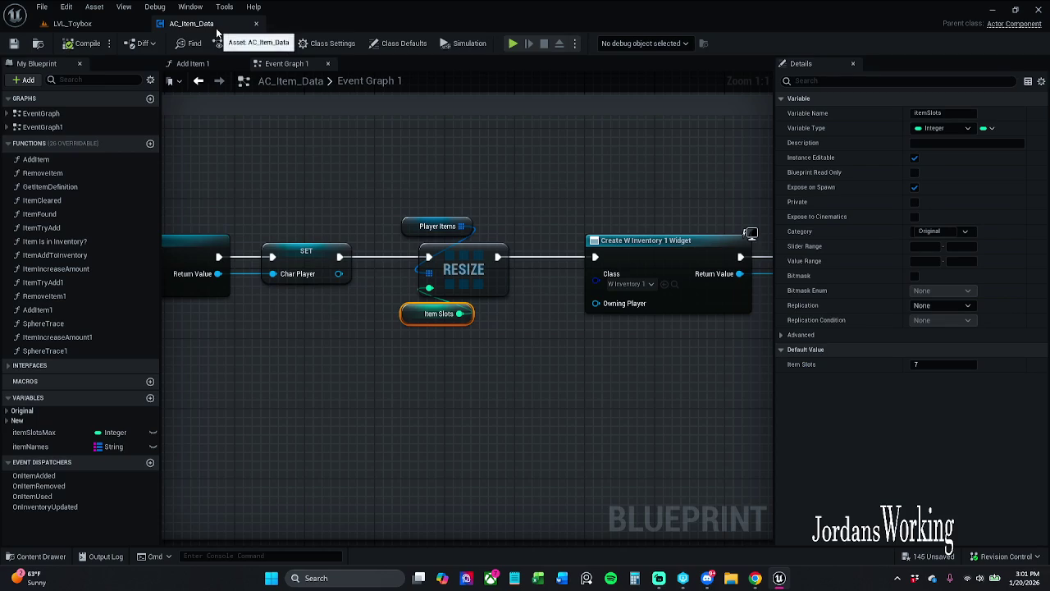
{"action": "left_click", "coordinate": [961, 366]}
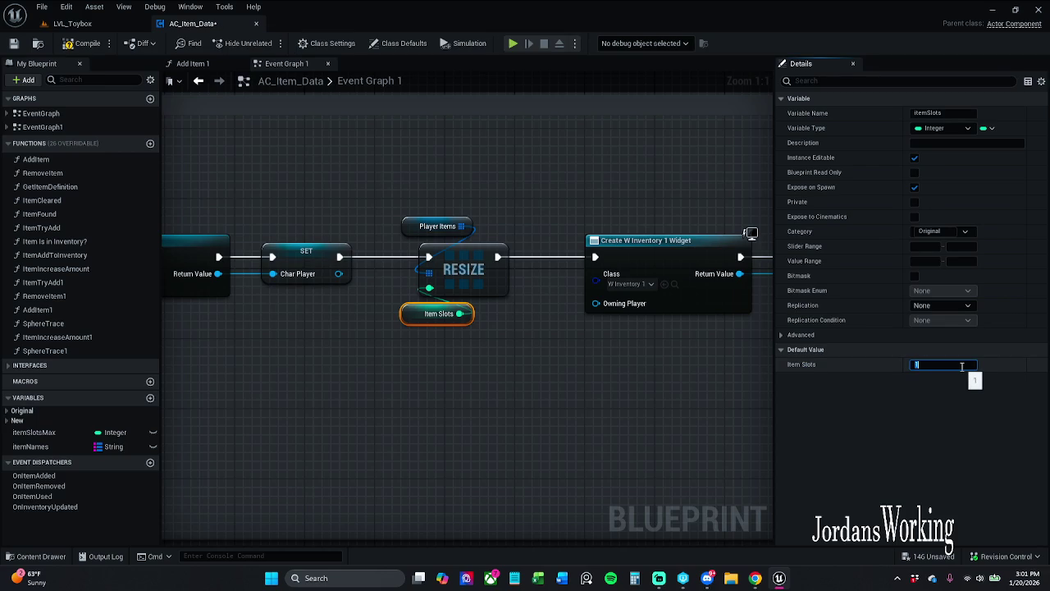
{"action": "type", "text": "1"}
{"action": "key", "text": "Return"}
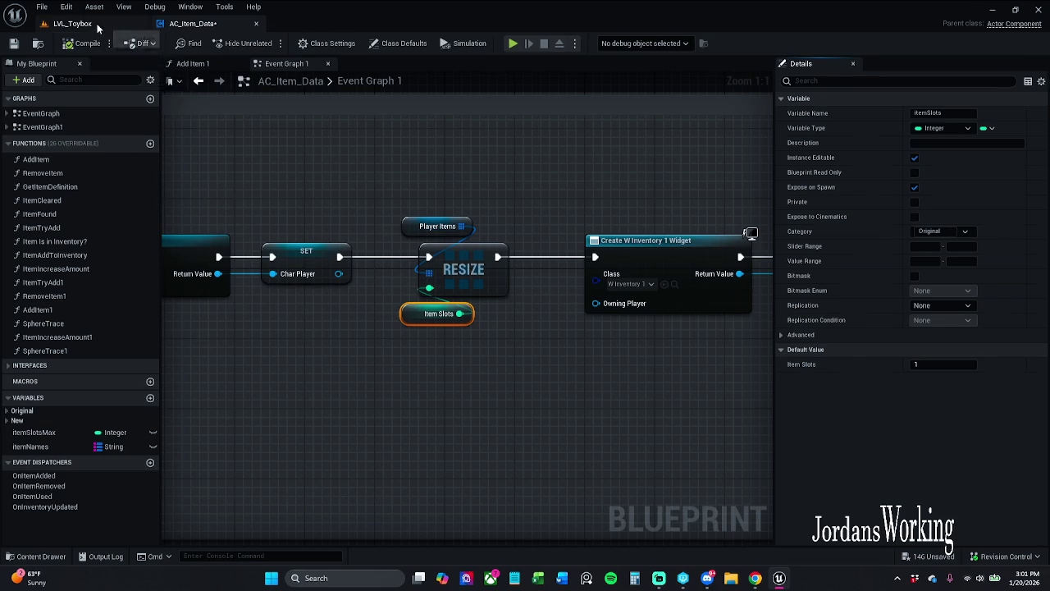
{"action": "left_click", "coordinate": [97, 28]}
Start Play-In-Editor and run around collecting health and stamina potions.
{"action": "left_click", "coordinate": [281, 38]}
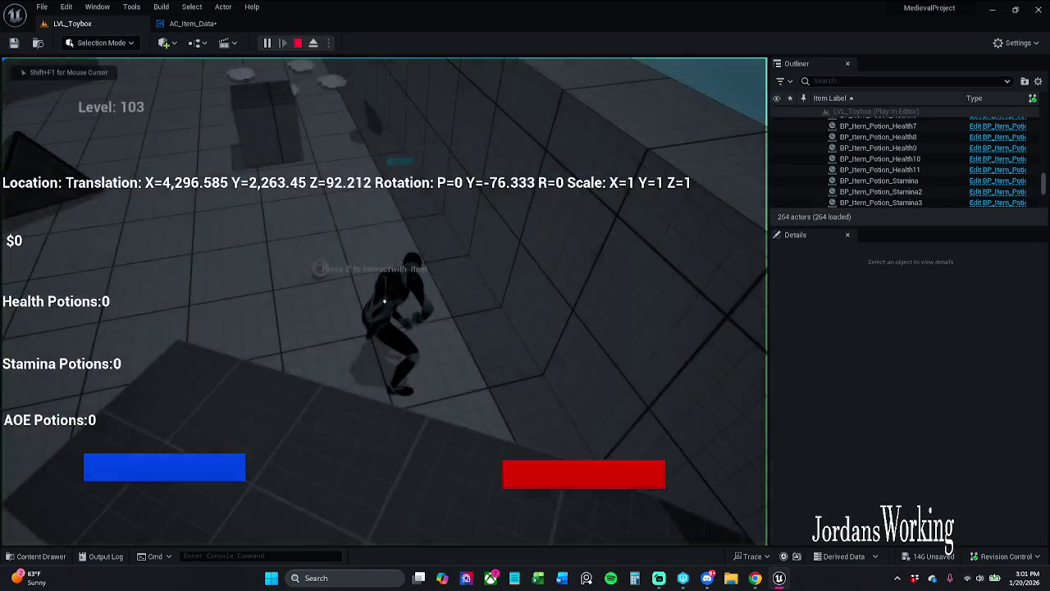
{"action": "key", "text": "e"}
{"action": "key", "text": "w"}
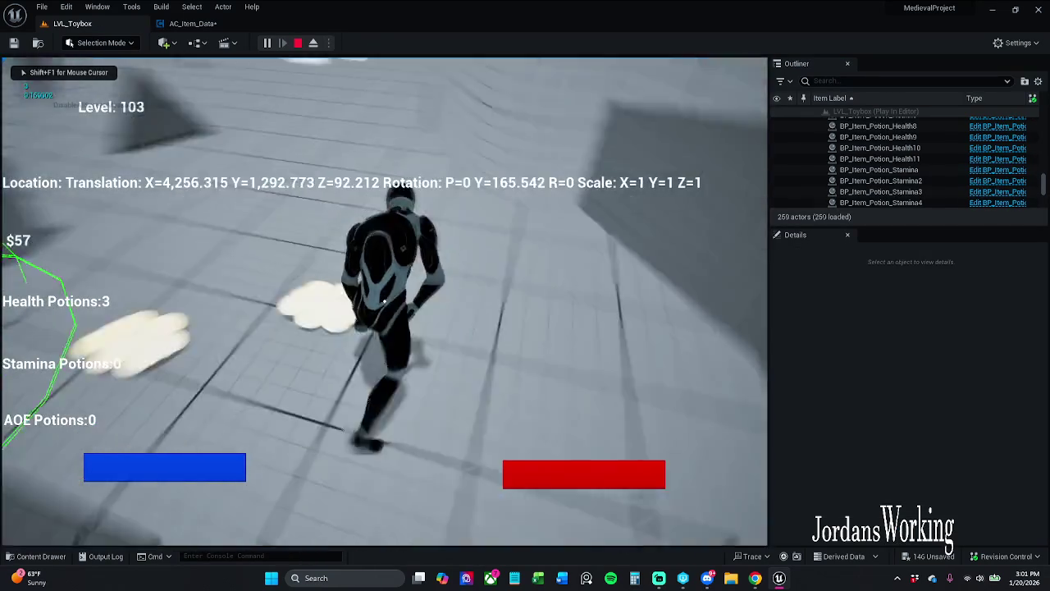
{"action": "key", "text": "w"}
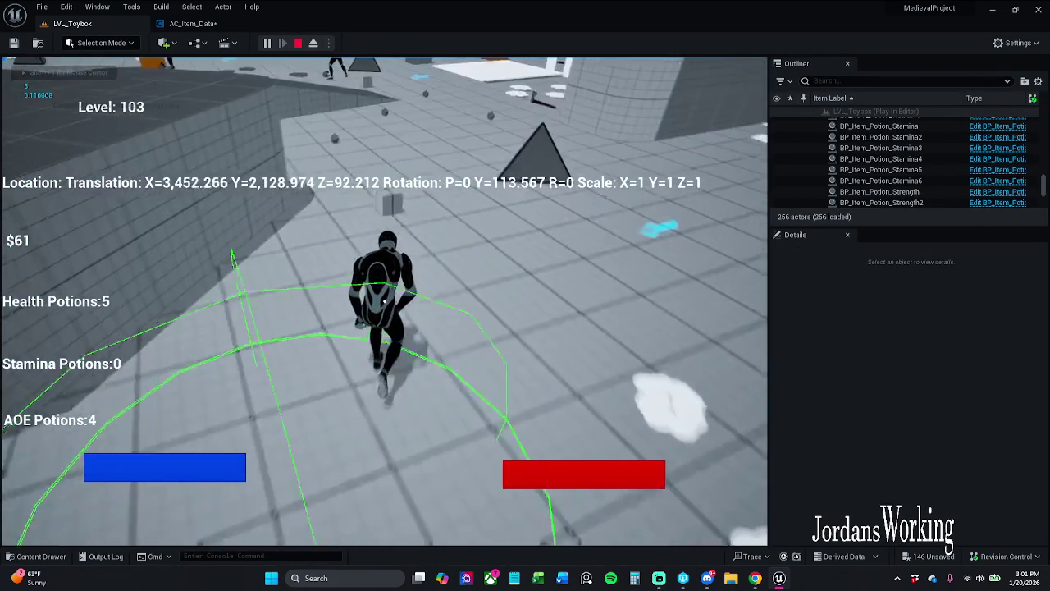
{"action": "key", "text": "w"}
{"action": "key", "text": "e"}
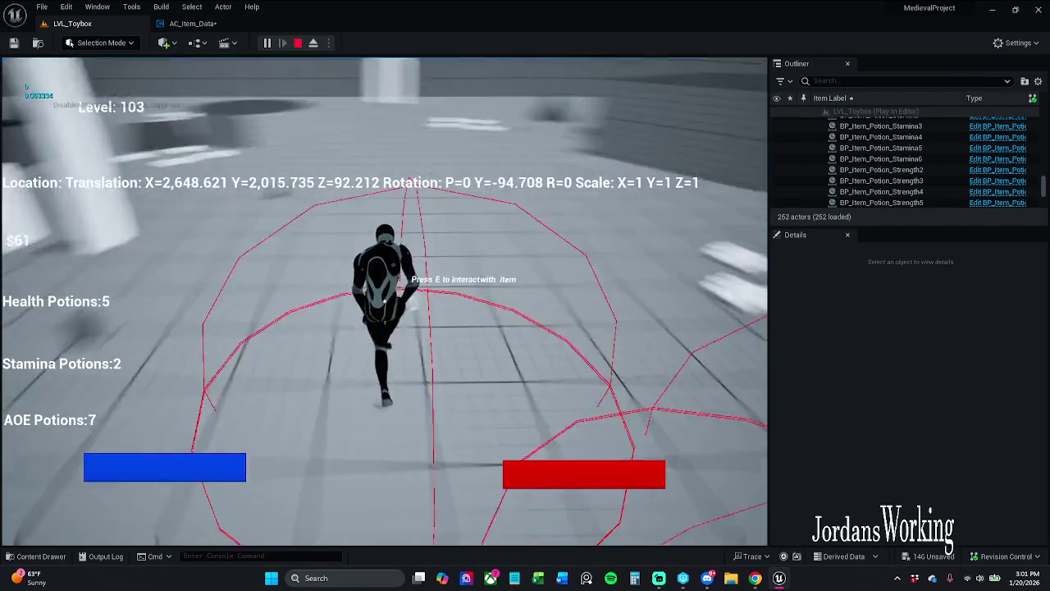
{"action": "key", "text": "w"}
{"action": "key", "text": "e"}
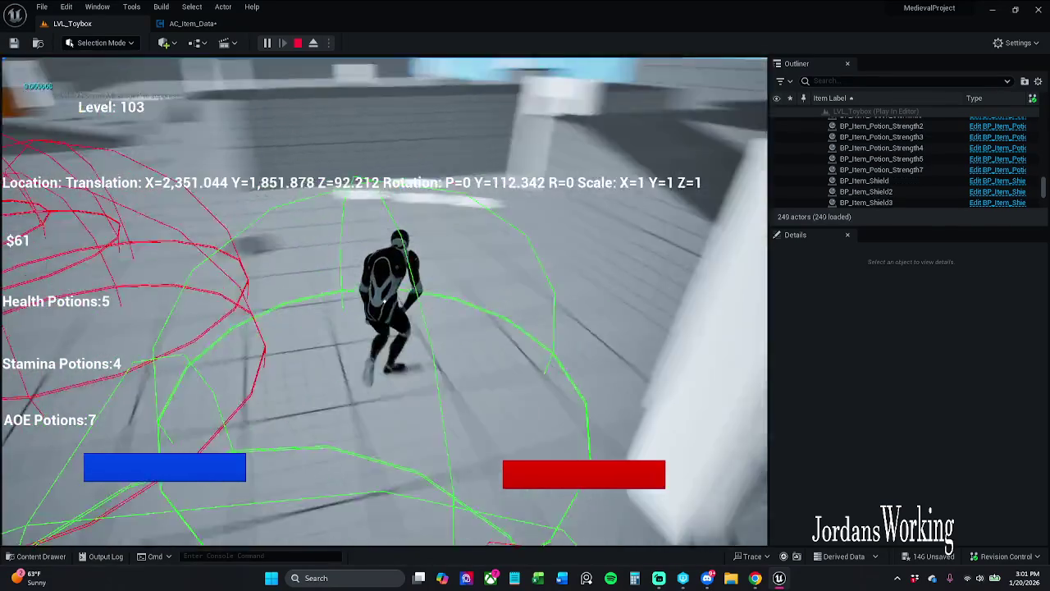
Keep running through the level picking up money, more potions and an AOE potion.
{"action": "key", "text": "w"}
{"action": "key", "text": "e"}
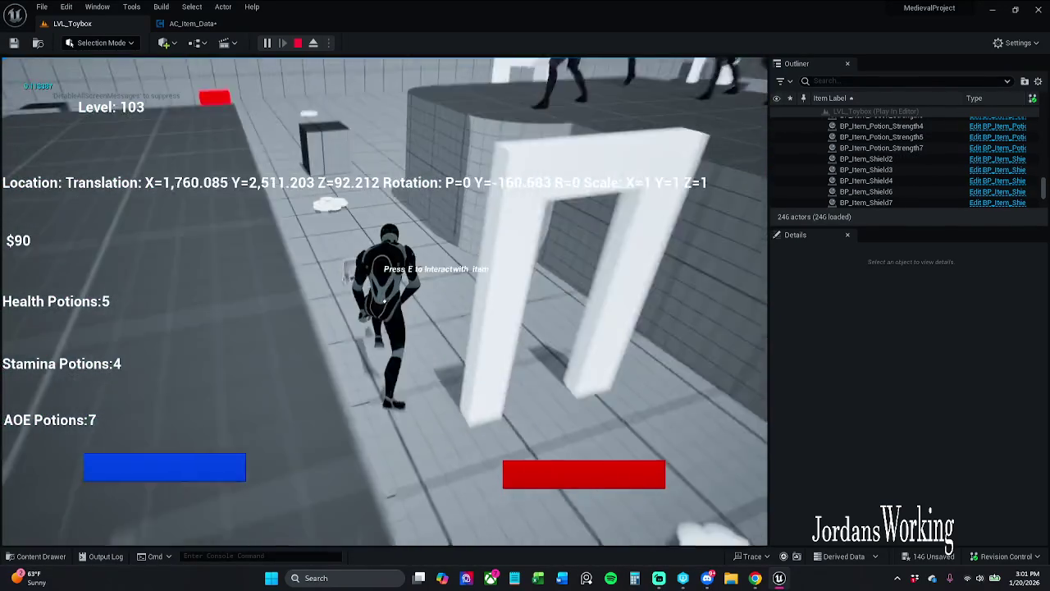
{"action": "key", "text": "w"}
{"action": "key", "text": "e"}
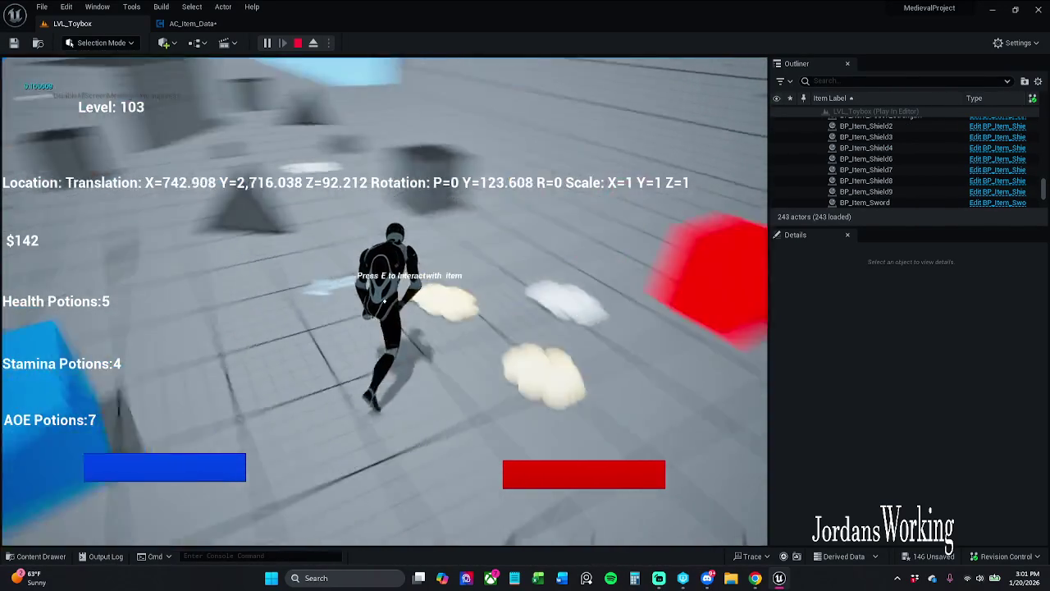
{"action": "key", "text": "w"}
{"action": "key", "text": "e"}
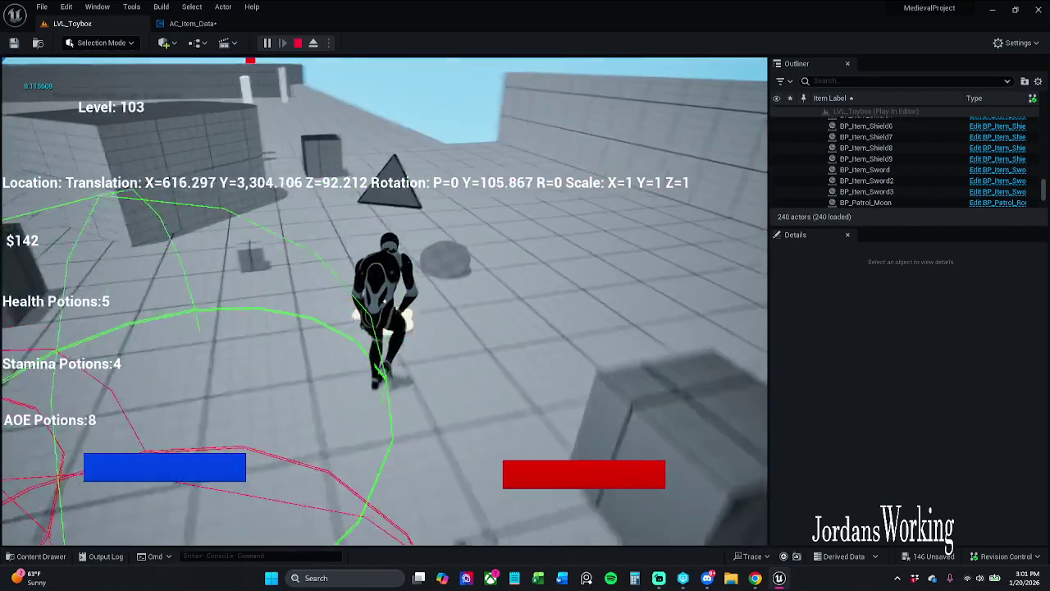
{"action": "key", "text": "w"}
{"action": "key", "text": "e"}
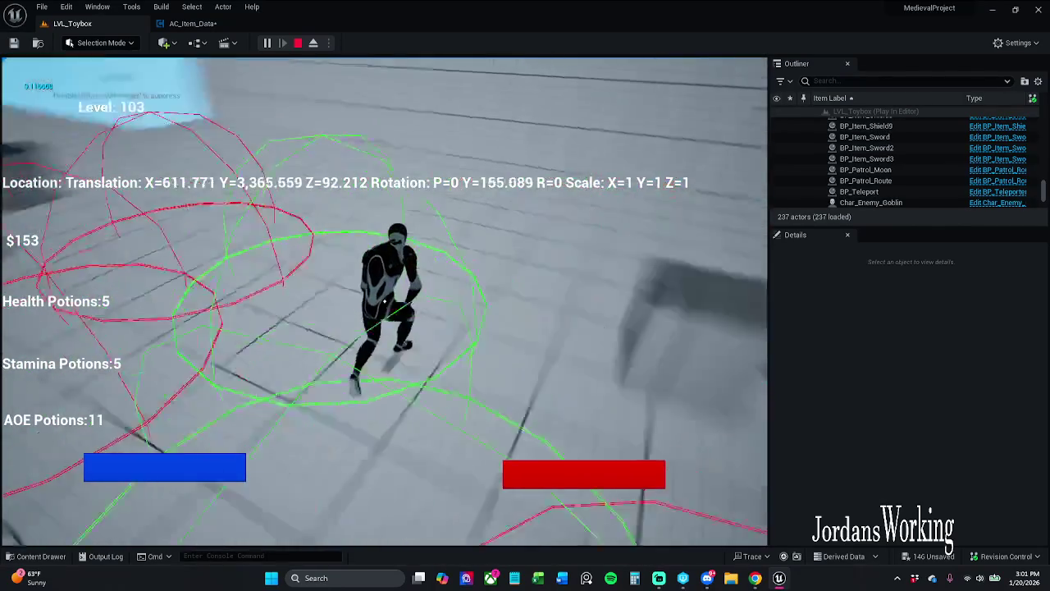
Run across the level, check the items in the inventory panel, then stop the play session.
{"action": "key", "text": "w"}
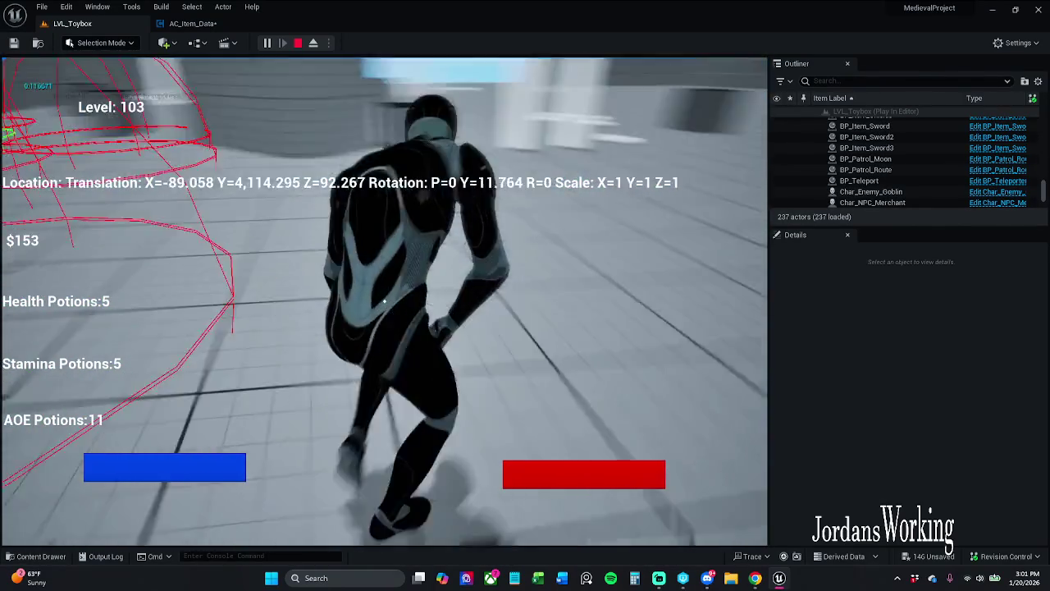
{"action": "key", "text": "w"}
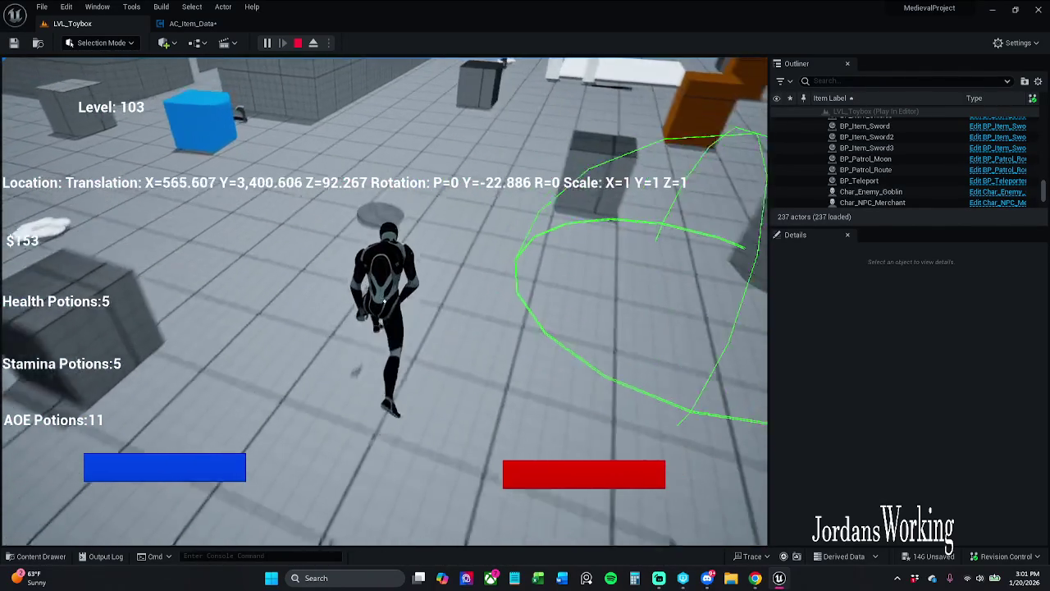
{"action": "key", "text": "w"}
{"action": "key", "text": "i"}
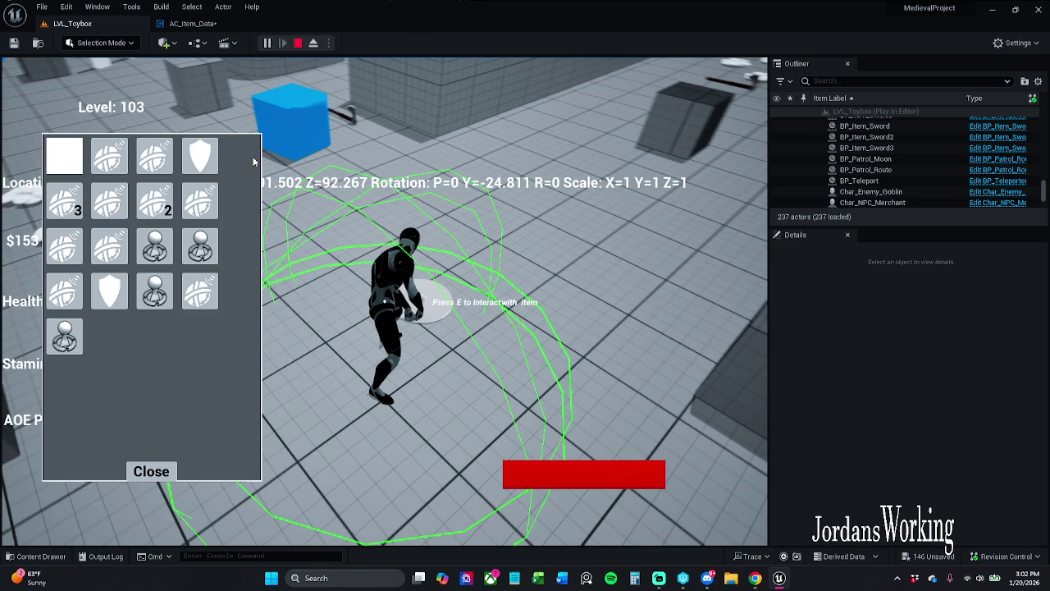
{"action": "key", "text": "Escape"}
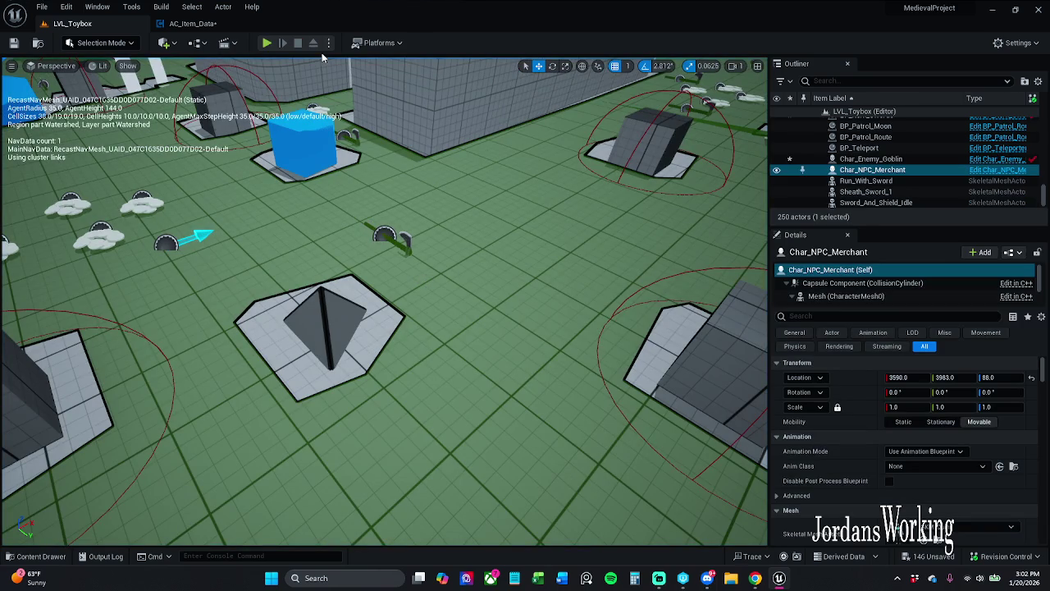
Select the Item Slots variable, set its default value to 8 in Details, and save AC_Item_Data.
{"action": "left_click", "coordinate": [190, 23]}
{"action": "left_click", "coordinate": [350, 177]}
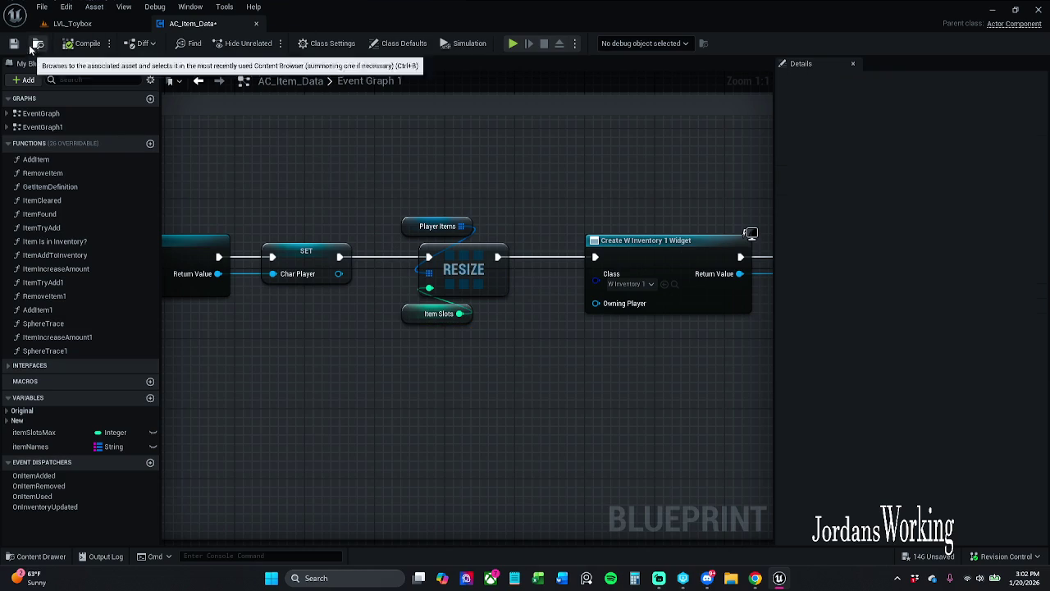
{"action": "left_click", "coordinate": [435, 314]}
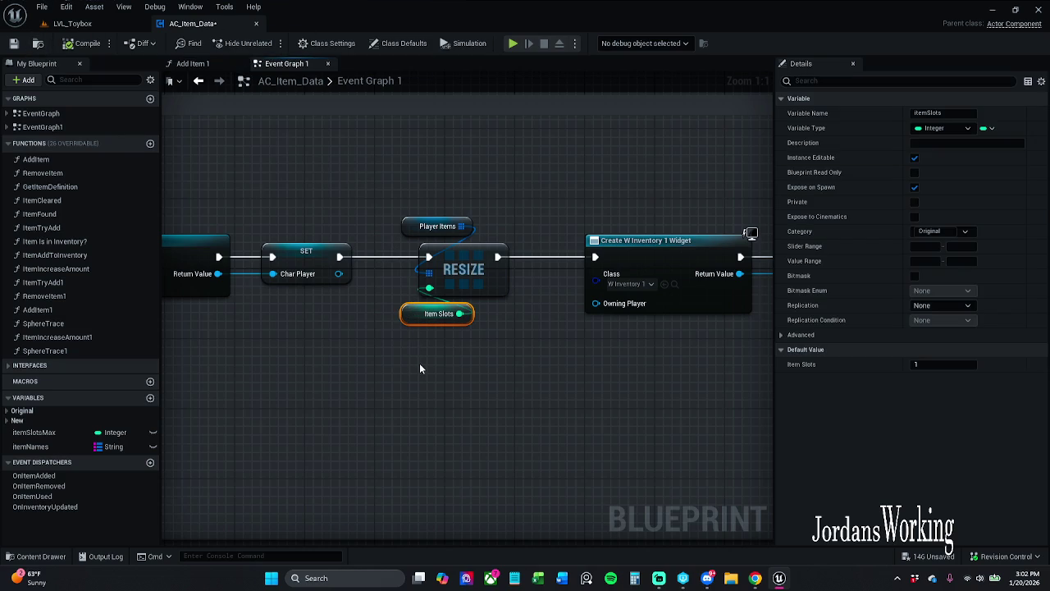
{"action": "left_click", "coordinate": [966, 367]}
{"action": "type", "text": "8"}
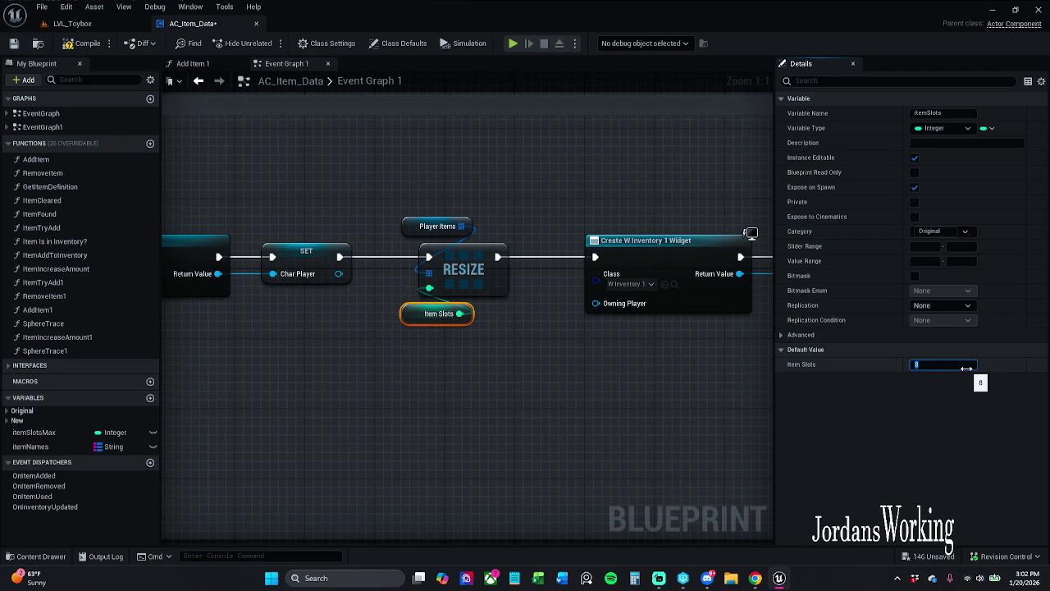
{"action": "key", "text": "Return"}
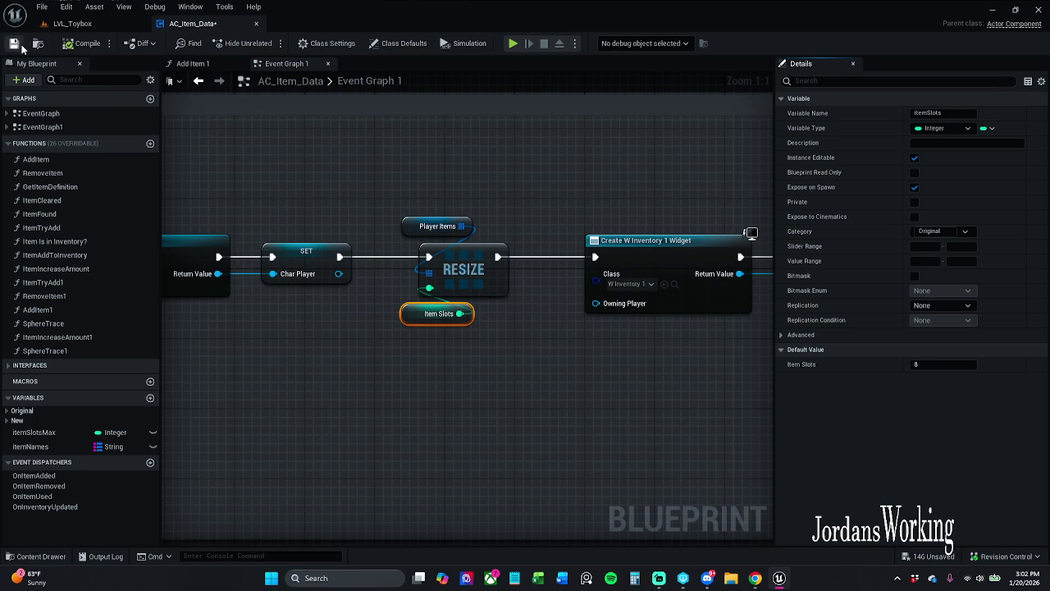
{"action": "left_click", "coordinate": [15, 44]}
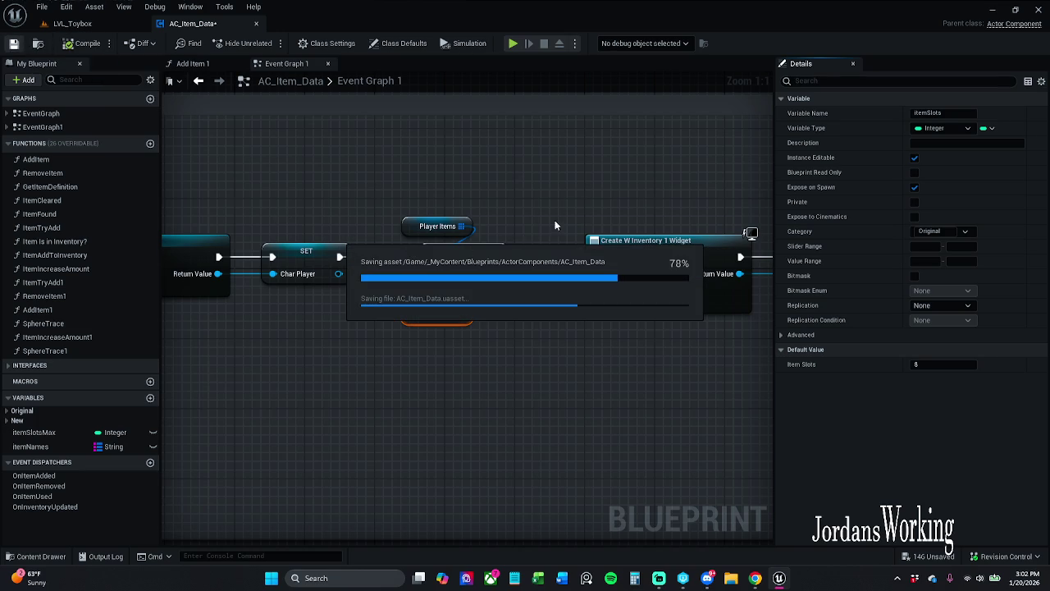
Refresh the widget and Load Inventory nodes in AC_Item_Data and save the Blueprint.
{"action": "left_click_drag", "start_coordinate": [632, 191], "coordinate": [466, 202]}
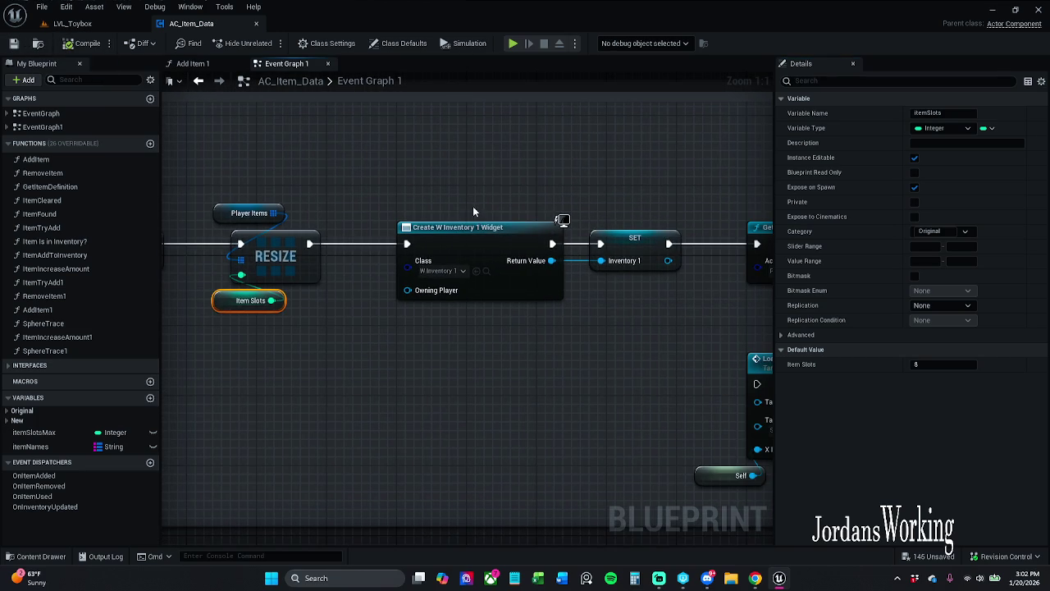
{"action": "scroll", "coordinate": [473, 199], "scroll_direction": "down", "scroll_amount": 2}
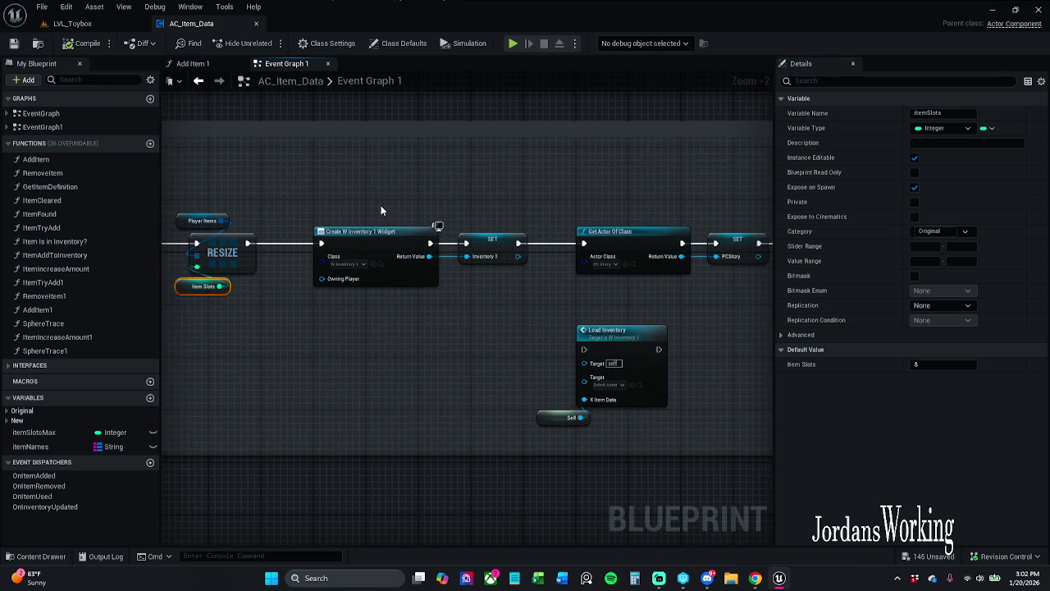
{"action": "mouse_move", "coordinate": [343, 202]}
{"action": "left_mouse_down"}
{"action": "mouse_move", "coordinate": [773, 434]}
{"action": "mouse_move", "coordinate": [752, 448]}
{"action": "left_mouse_up"}
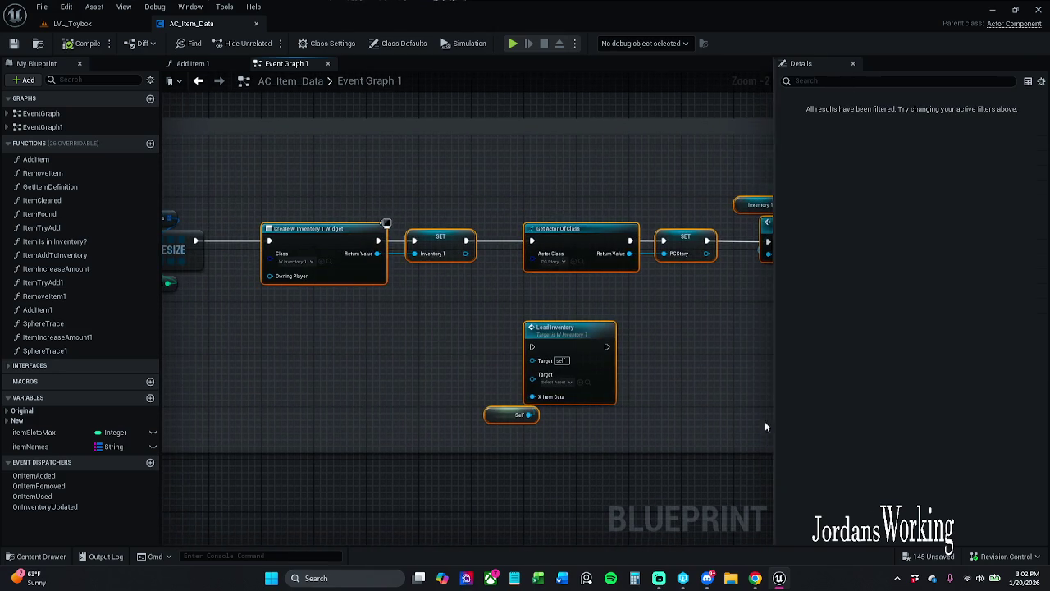
{"action": "right_click", "coordinate": [329, 232]}
{"action": "left_click", "coordinate": [379, 299]}
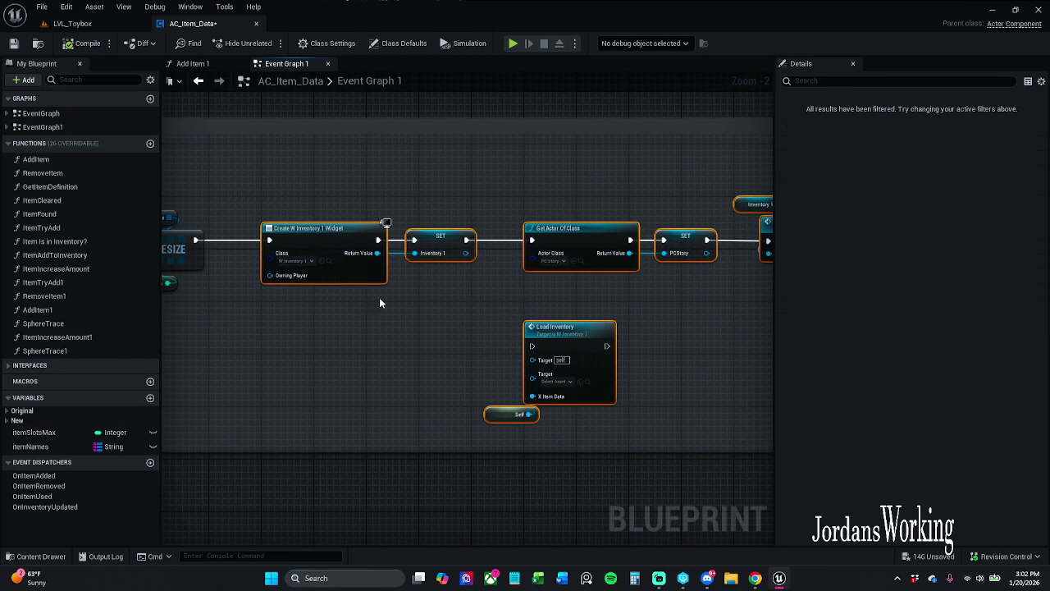
{"action": "left_click", "coordinate": [13, 43]}
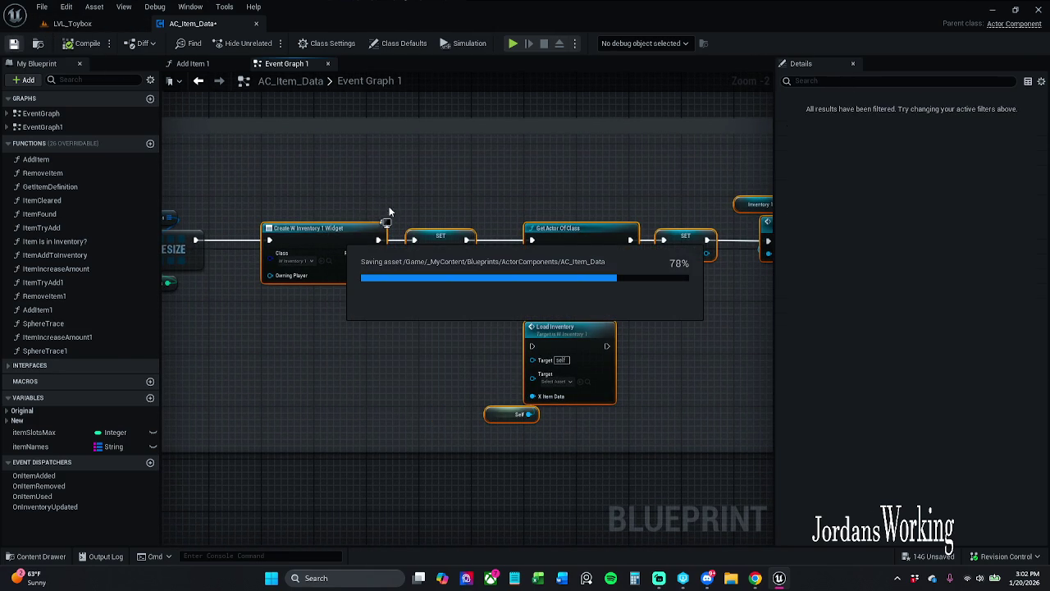
Move the Load Inventory call and its Self node left, then open Load Inventory's definition.
{"action": "left_click", "coordinate": [386, 194]}
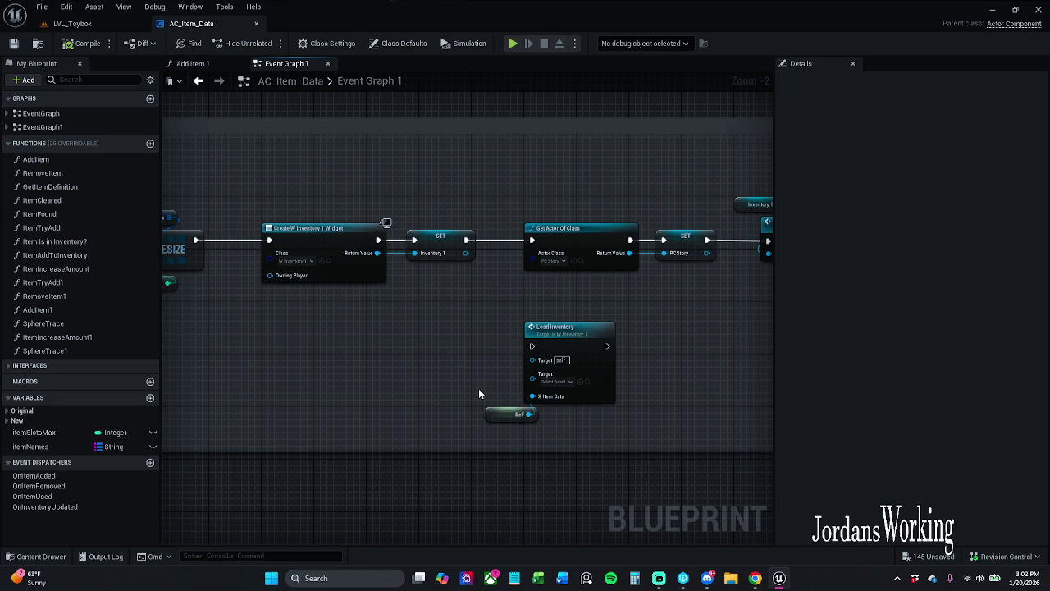
{"action": "left_click_drag", "start_coordinate": [473, 364], "coordinate": [619, 431]}
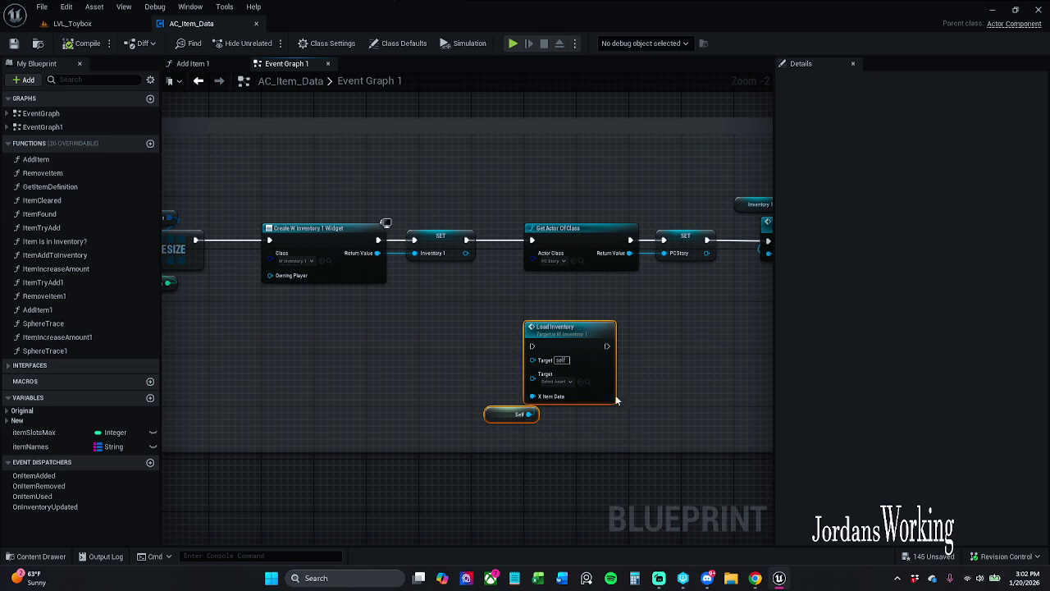
{"action": "left_click_drag", "start_coordinate": [582, 342], "coordinate": [516, 335]}
{"action": "left_click", "coordinate": [584, 330]}
{"action": "left_click", "coordinate": [510, 331]}
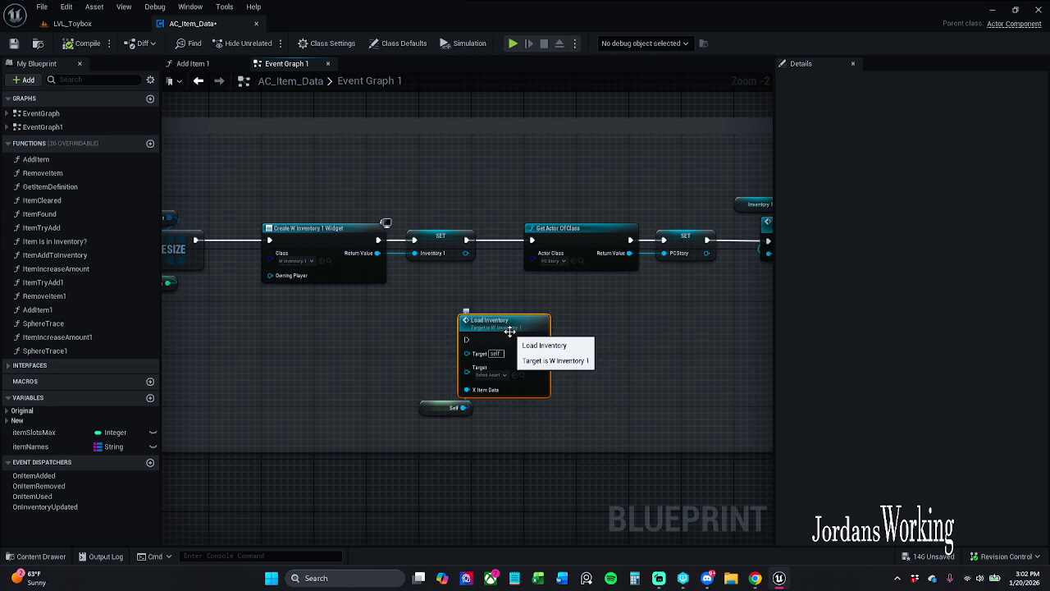
{"action": "double_click", "coordinate": [510, 331]}
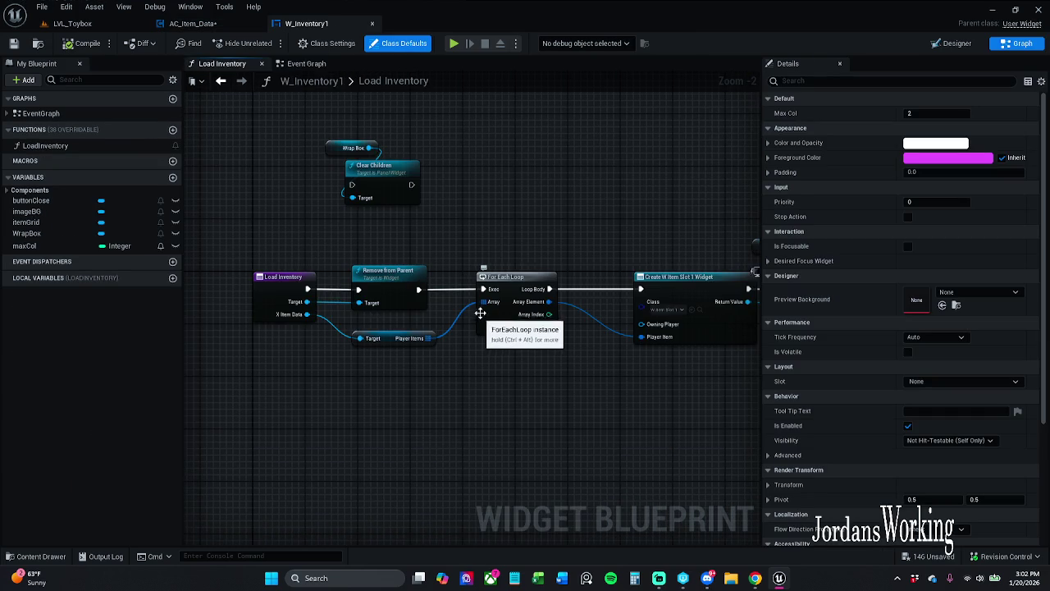
{"action": "mouse_move", "coordinate": [480, 304]}
{"action": "left_mouse_down"}
{"action": "mouse_move", "coordinate": [356, 235]}
{"action": "mouse_move", "coordinate": [389, 206]}
{"action": "mouse_move", "coordinate": [349, 192]}
{"action": "mouse_move", "coordinate": [531, 199]}
{"action": "left_mouse_up"}
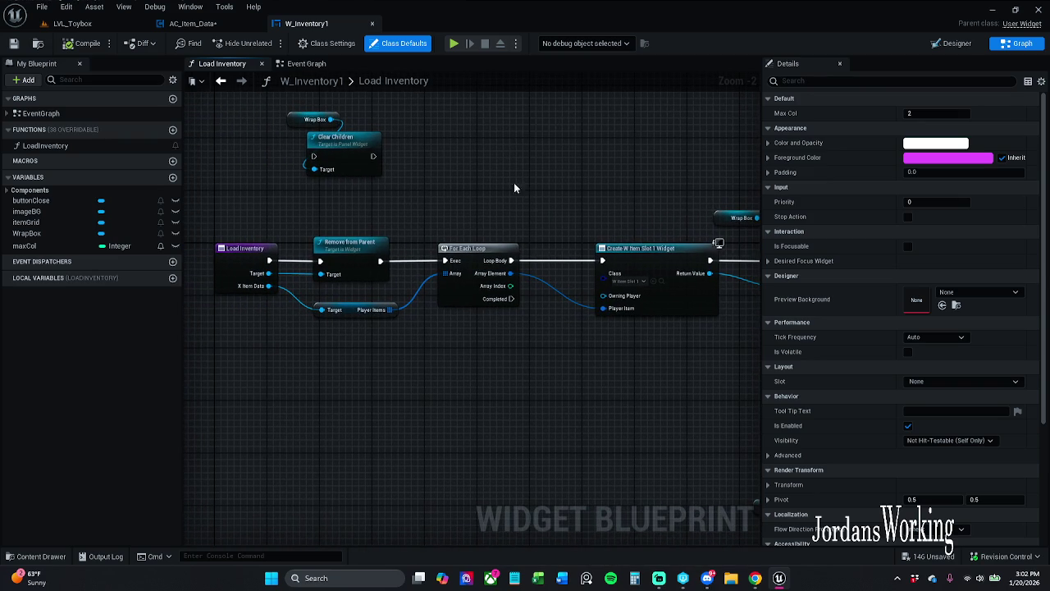
{"action": "left_click", "coordinate": [195, 23]}
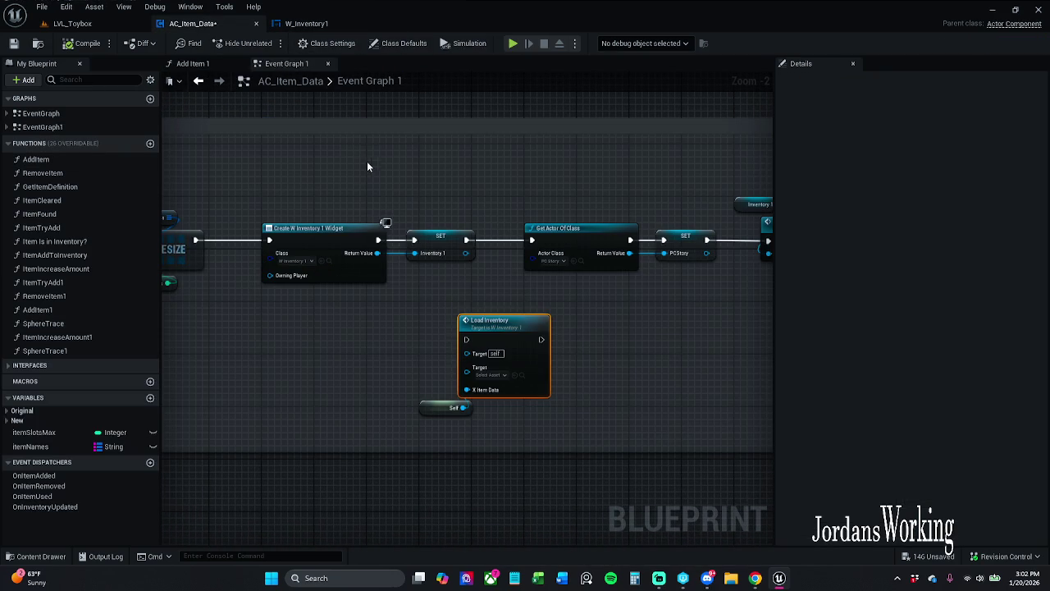
{"action": "mouse_move", "coordinate": [368, 164]}
{"action": "left_mouse_down"}
{"action": "mouse_move", "coordinate": [468, 167]}
{"action": "mouse_move", "coordinate": [420, 190]}
{"action": "left_mouse_up"}
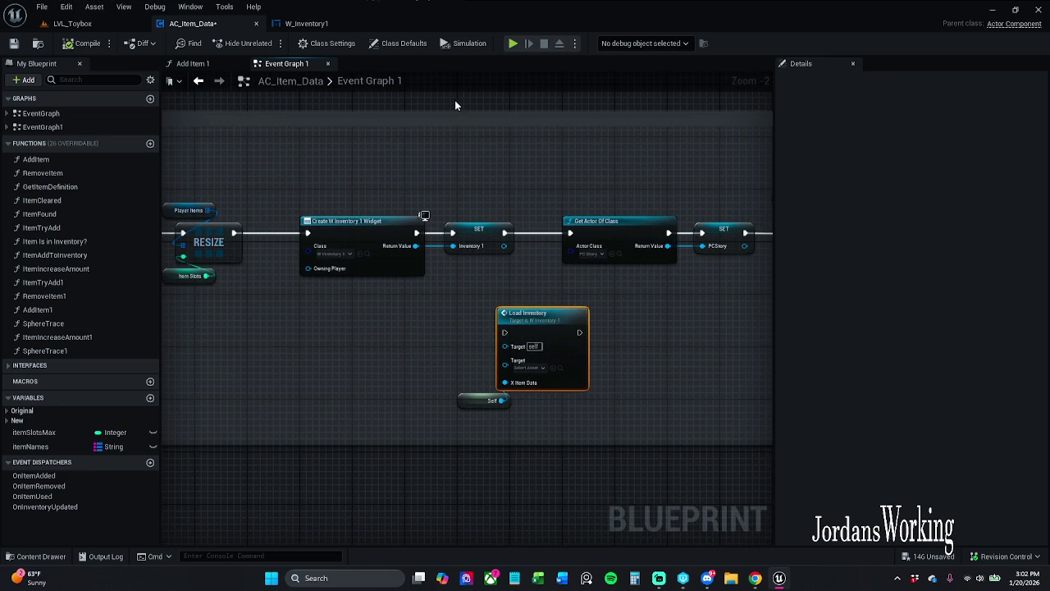
{"action": "left_click", "coordinate": [309, 25]}
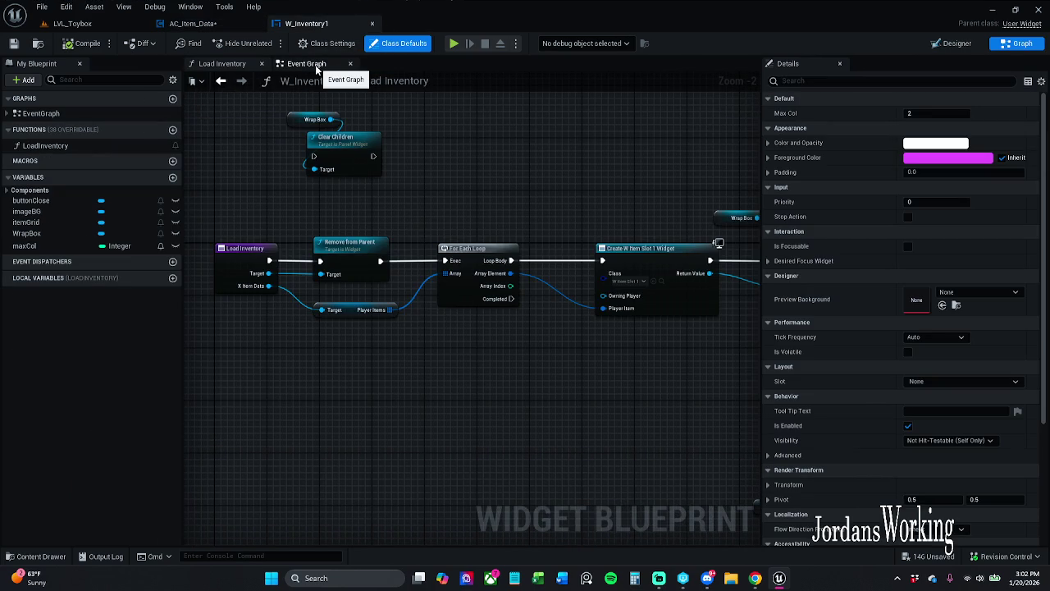
{"action": "left_click", "coordinate": [316, 66]}
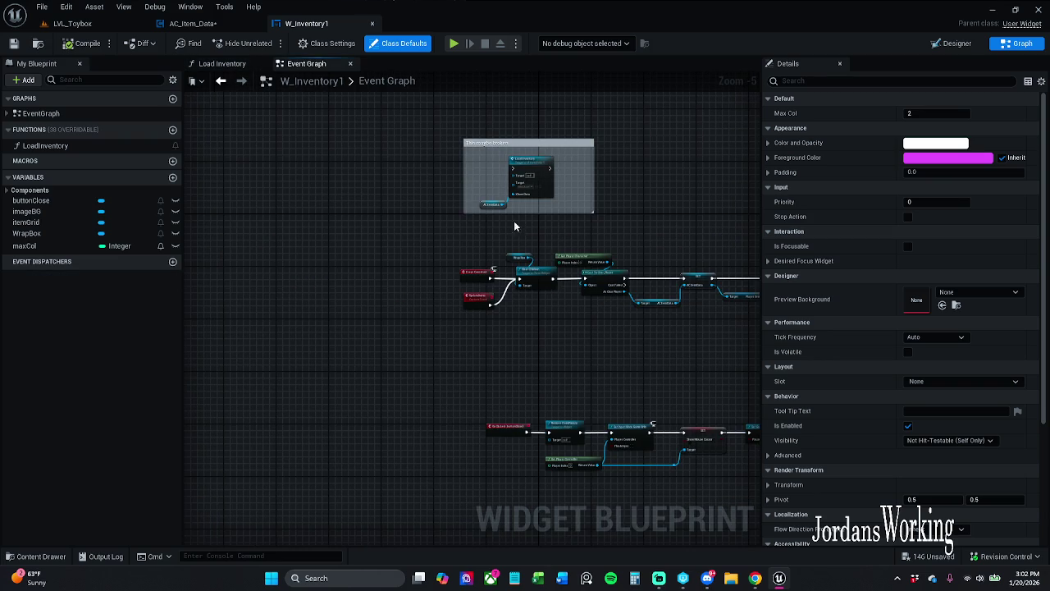
{"action": "scroll", "coordinate": [530, 255], "scroll_direction": "up", "scroll_amount": 4}
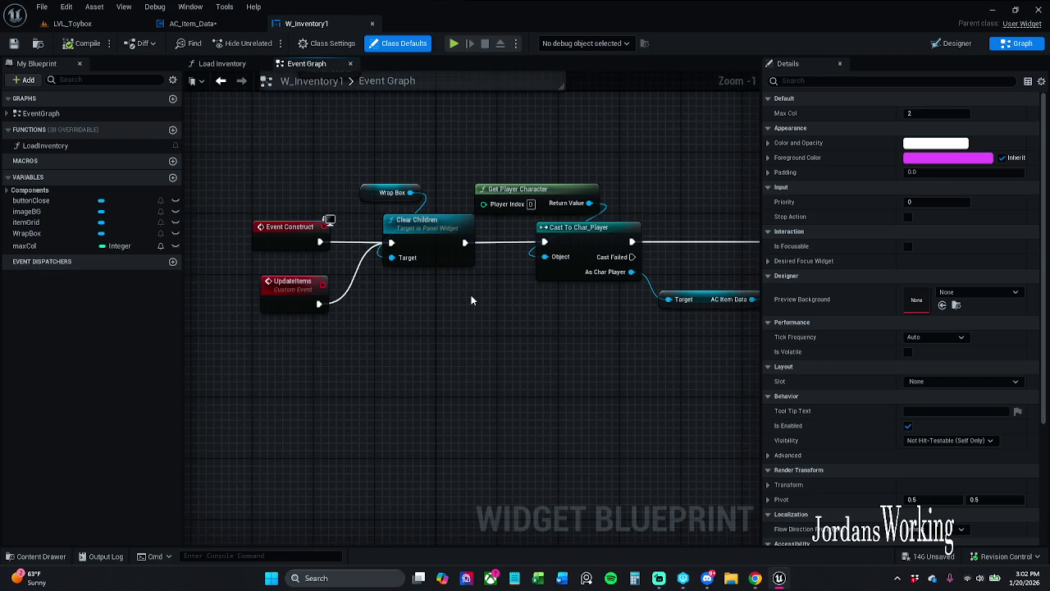
{"action": "scroll", "coordinate": [471, 301], "scroll_direction": "down", "scroll_amount": 1}
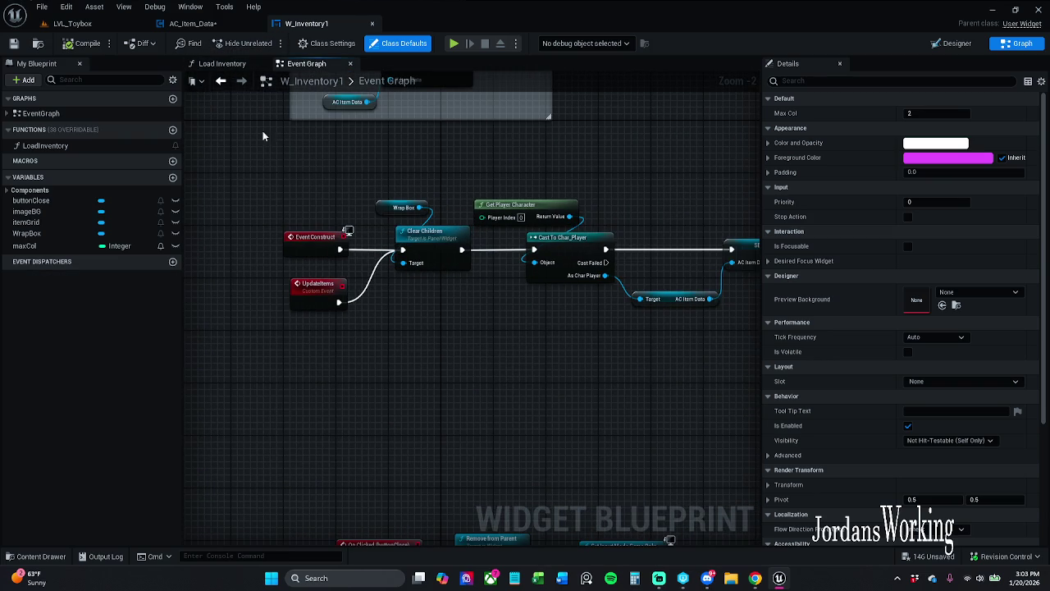
{"action": "scroll", "coordinate": [376, 170], "scroll_direction": "down", "scroll_amount": 2}
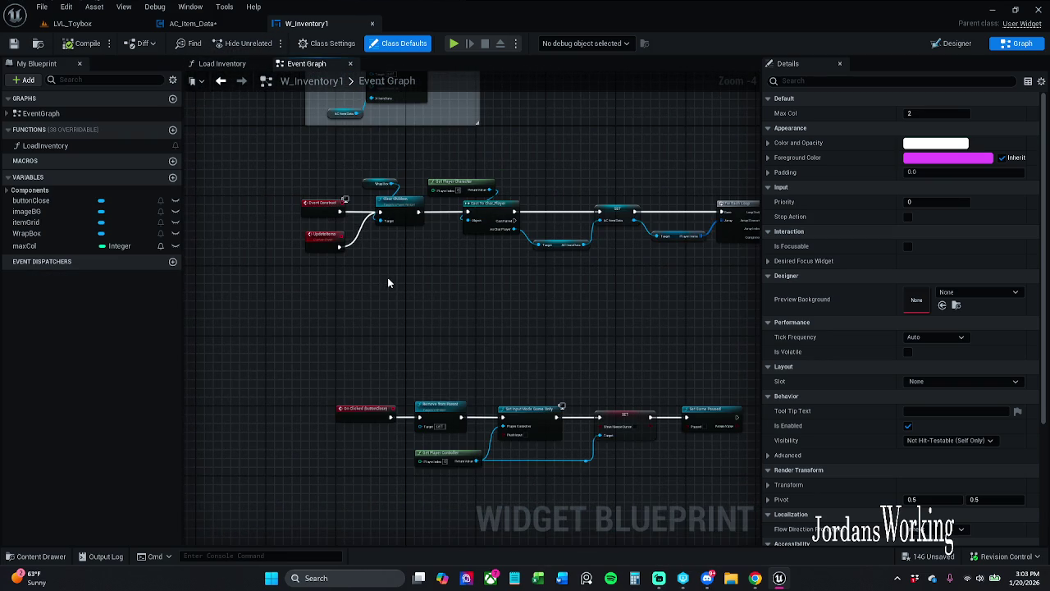
{"action": "scroll", "coordinate": [394, 222], "scroll_direction": "up", "scroll_amount": 3}
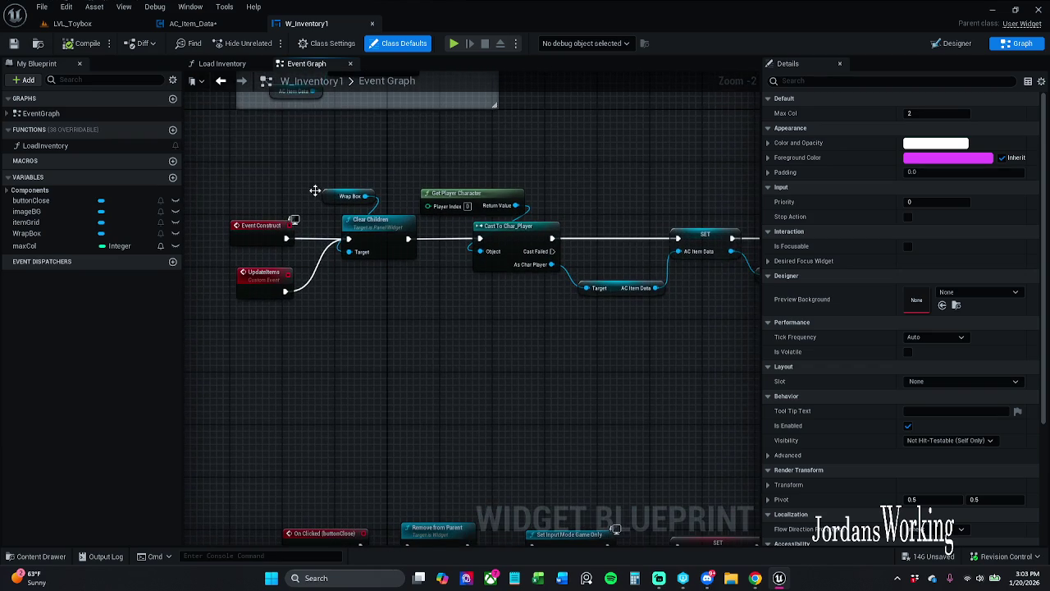
{"action": "left_click", "coordinate": [221, 81]}
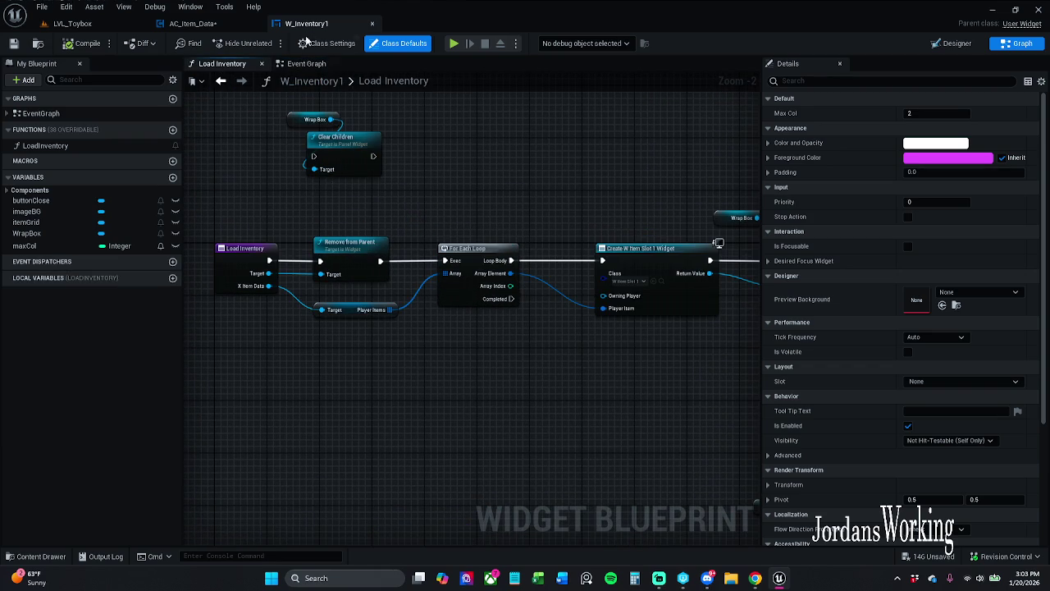
{"action": "left_click", "coordinate": [306, 63]}
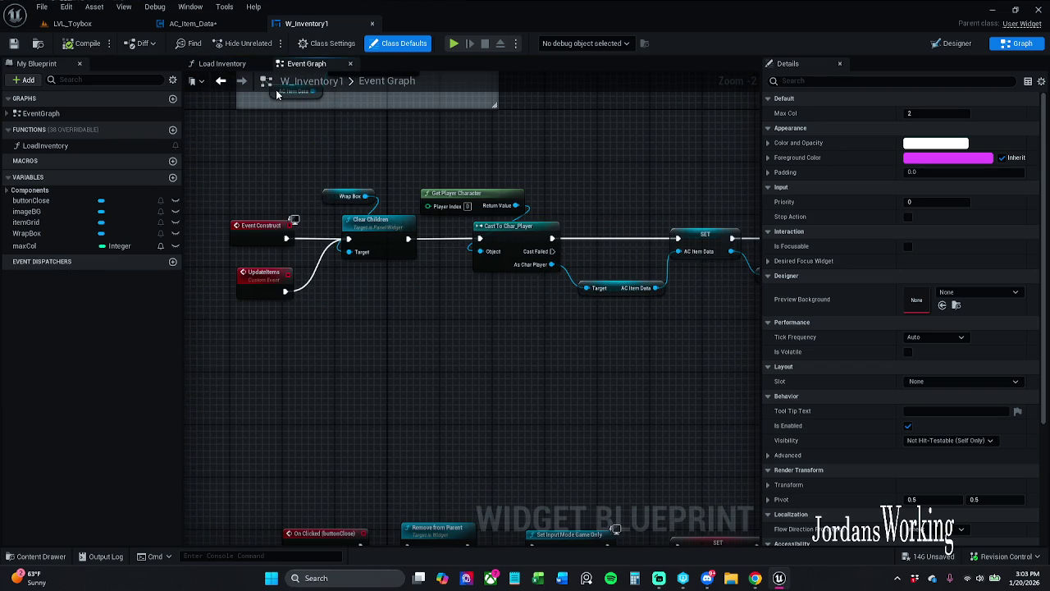
{"action": "left_click", "coordinate": [222, 63]}
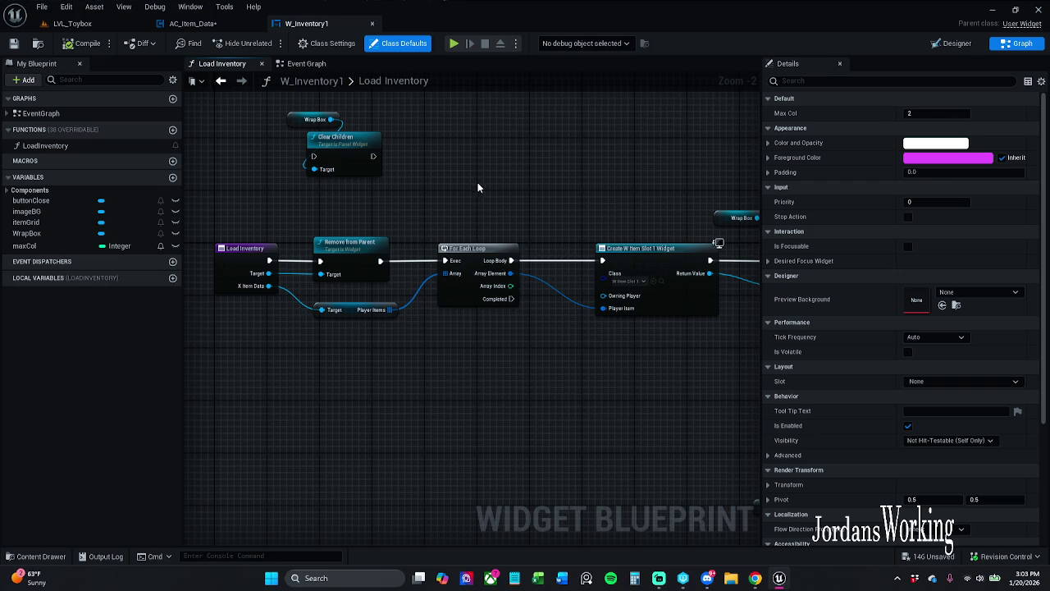
Pan to the Add Child to Wrap Box section and shift the Wrap Box getter slightly left.
{"action": "mouse_move", "coordinate": [478, 182]}
{"action": "left_mouse_down"}
{"action": "mouse_move", "coordinate": [340, 138]}
{"action": "mouse_move", "coordinate": [292, 178]}
{"action": "left_mouse_up"}
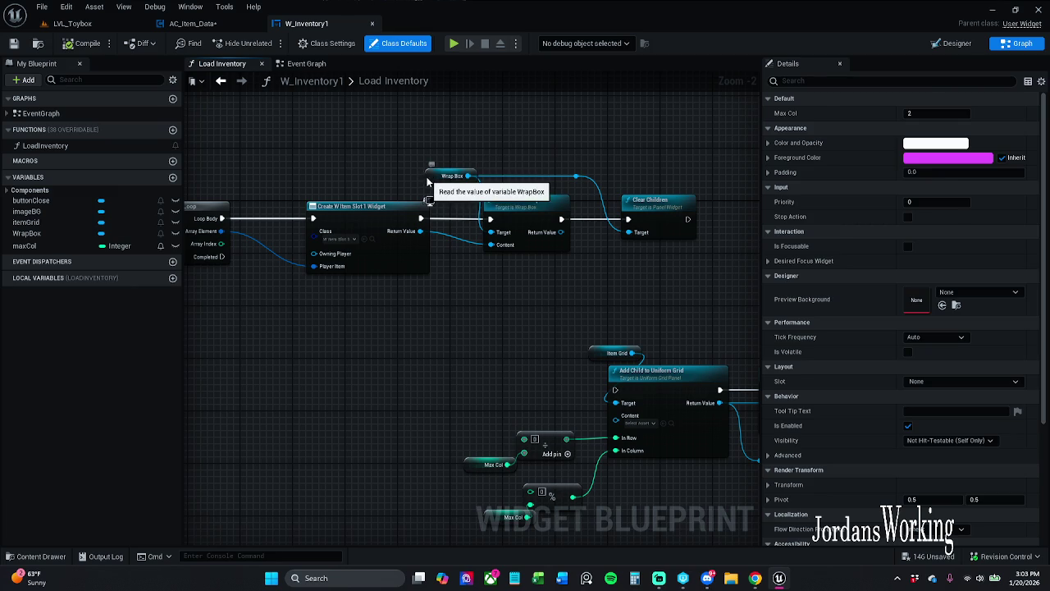
{"action": "left_click_drag", "start_coordinate": [451, 175], "coordinate": [438, 175]}
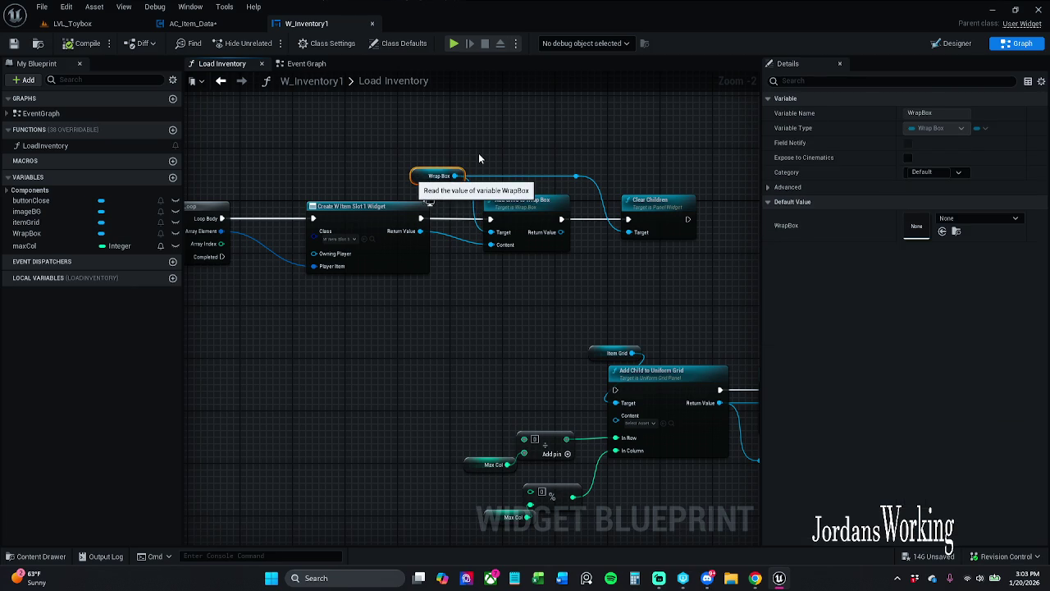
In AC_Item_Data, try connecting Load Inventory's Target pin to the SET Inventory 1 output.
{"action": "left_click", "coordinate": [195, 24]}
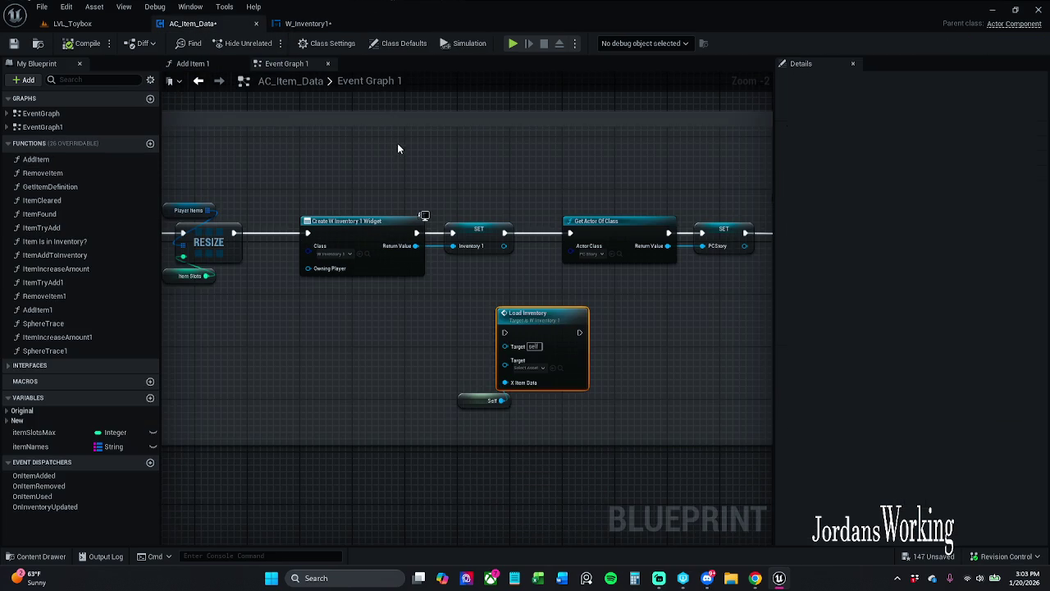
{"action": "mouse_move", "coordinate": [467, 207]}
{"action": "left_mouse_down"}
{"action": "mouse_move", "coordinate": [417, 188]}
{"action": "mouse_move", "coordinate": [343, 185]}
{"action": "left_mouse_up"}
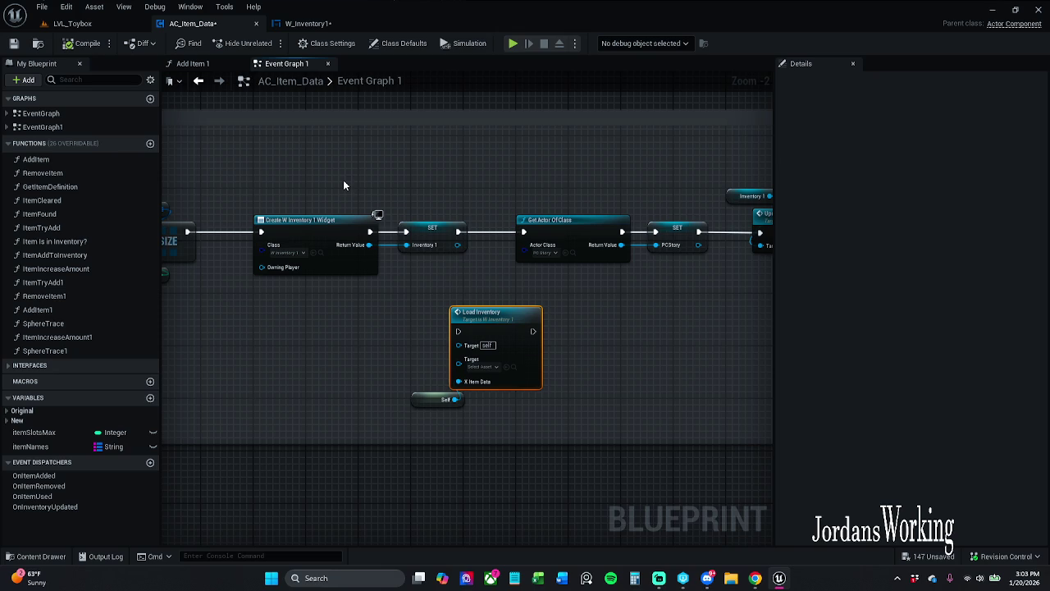
{"action": "left_click", "coordinate": [484, 366]}
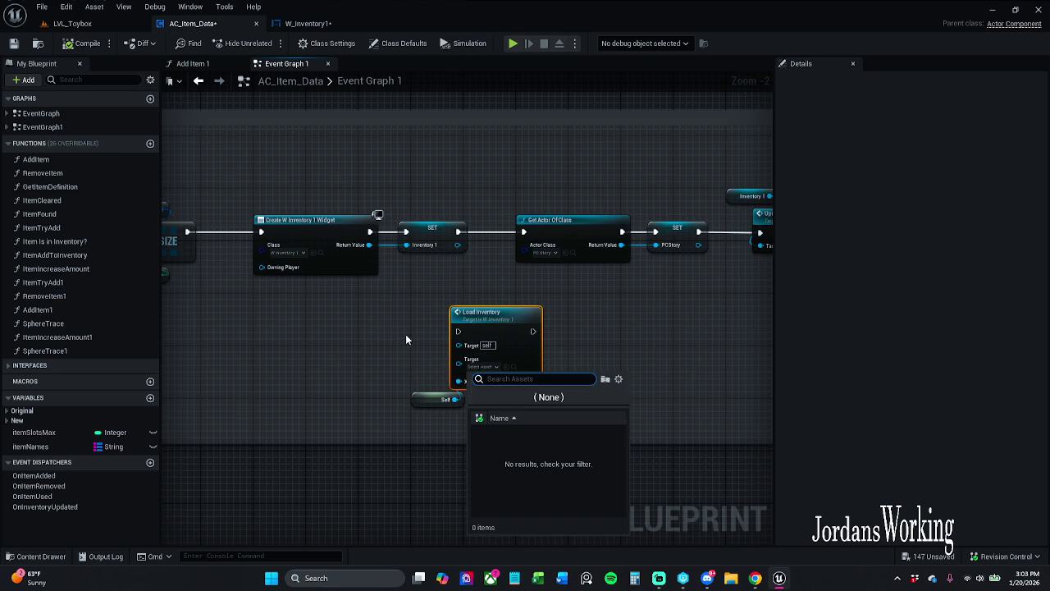
{"action": "left_click", "coordinate": [405, 339]}
{"action": "mouse_move", "coordinate": [458, 362]}
{"action": "left_mouse_down"}
{"action": "mouse_move", "coordinate": [356, 328]}
{"action": "mouse_move", "coordinate": [476, 244]}
{"action": "mouse_move", "coordinate": [347, 347]}
{"action": "mouse_move", "coordinate": [339, 333]}
{"action": "left_mouse_up"}
{"action": "left_click", "coordinate": [302, 344]}
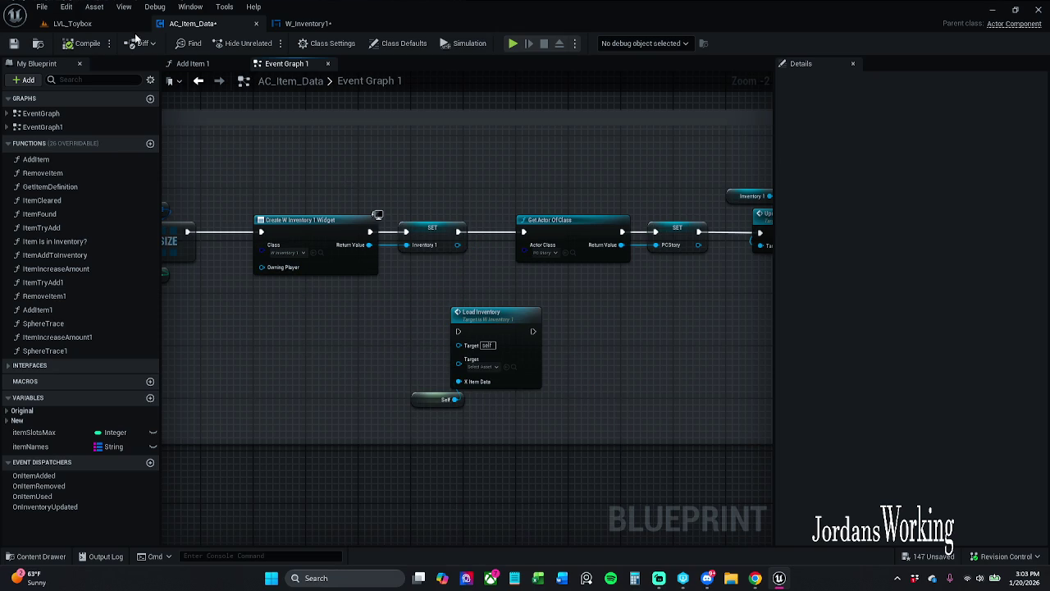
Save AC_Item_Data and return to W_Inventory1's Load Inventory graph.
{"action": "left_click", "coordinate": [14, 44]}
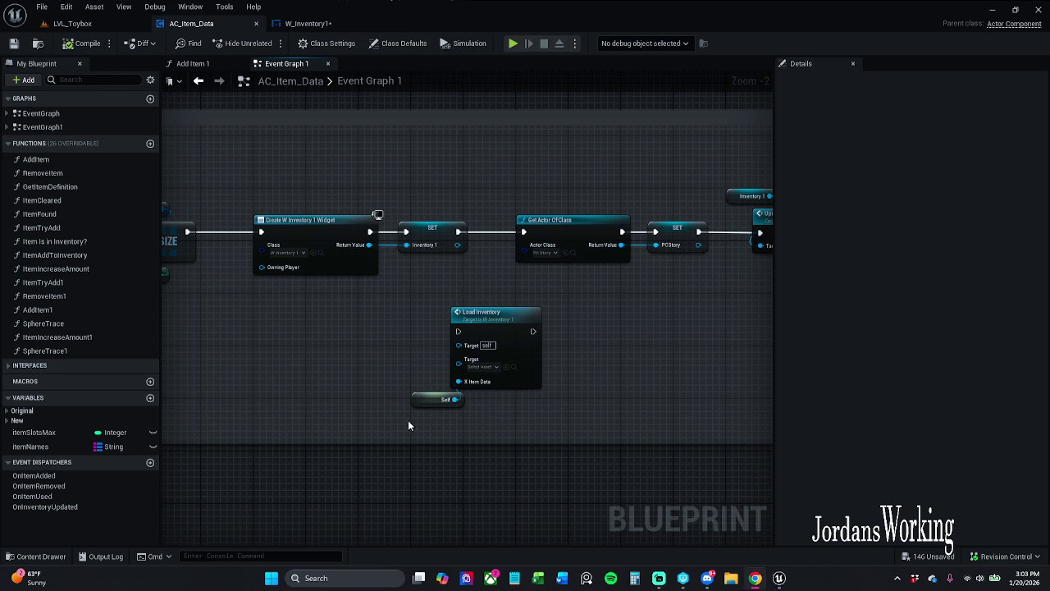
{"action": "scroll", "coordinate": [408, 425], "scroll_direction": "up", "scroll_amount": 1}
{"action": "scroll", "coordinate": [439, 370], "scroll_direction": "up", "scroll_amount": 1}
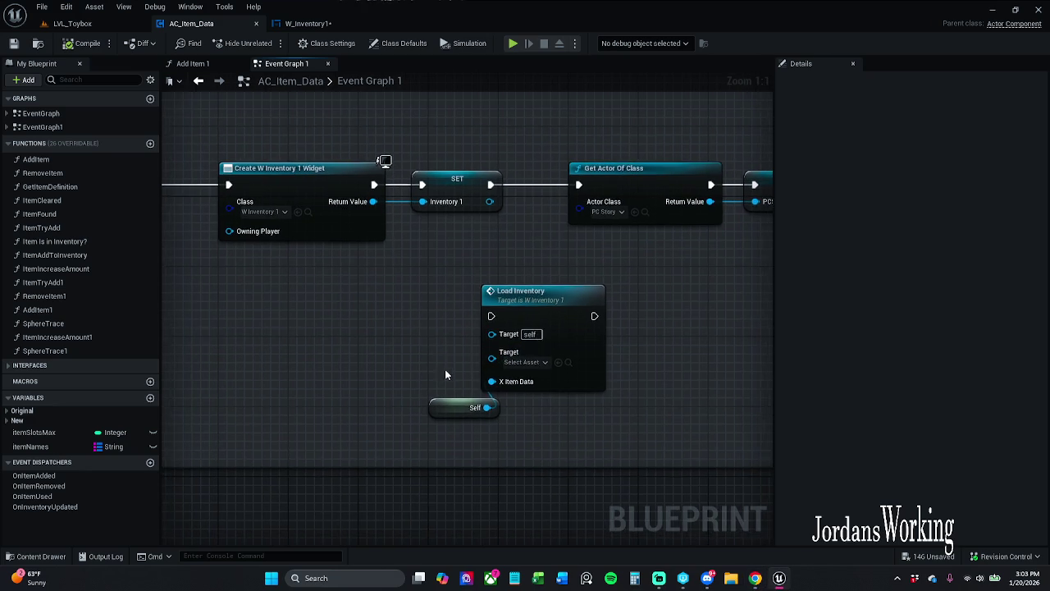
{"action": "scroll", "coordinate": [432, 329], "scroll_direction": "down", "scroll_amount": 1}
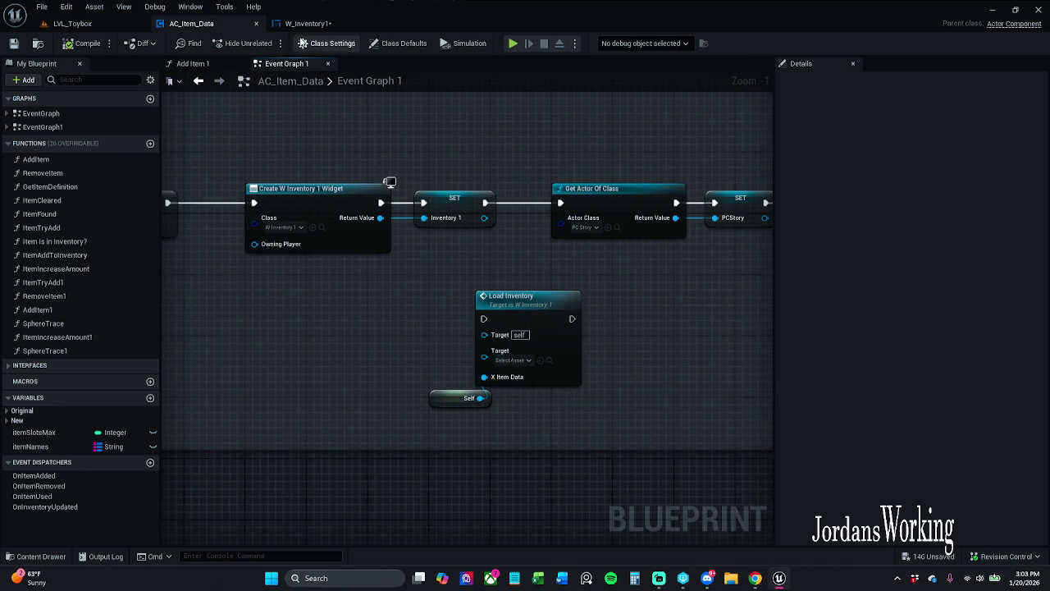
{"action": "left_click", "coordinate": [308, 23]}
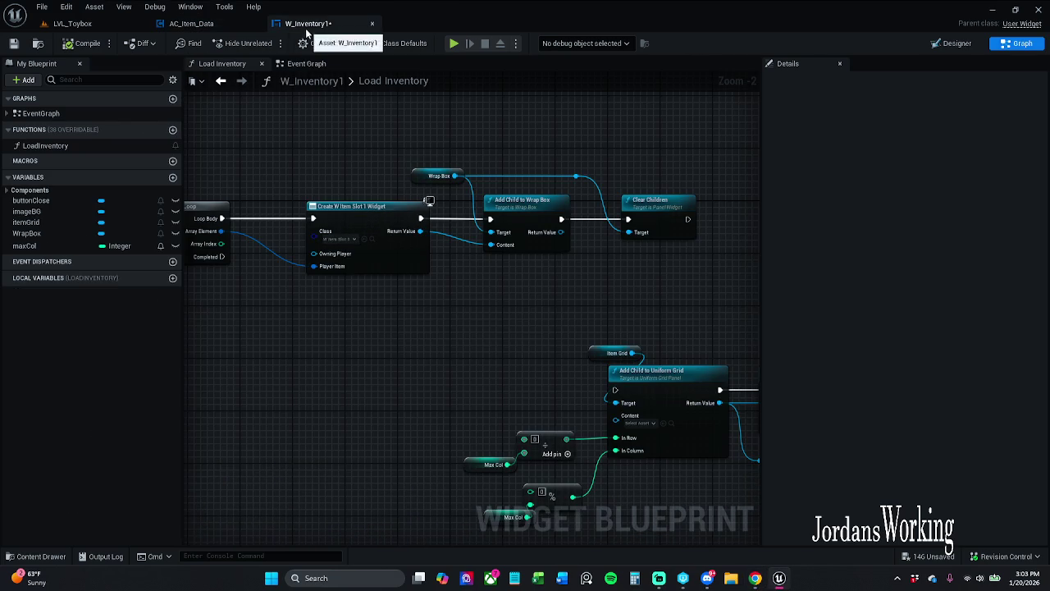
Check out and save W_Inventory1, then shift the Wrap Box and Clear Children nodes slightly right and down.
{"action": "left_click", "coordinate": [20, 44]}
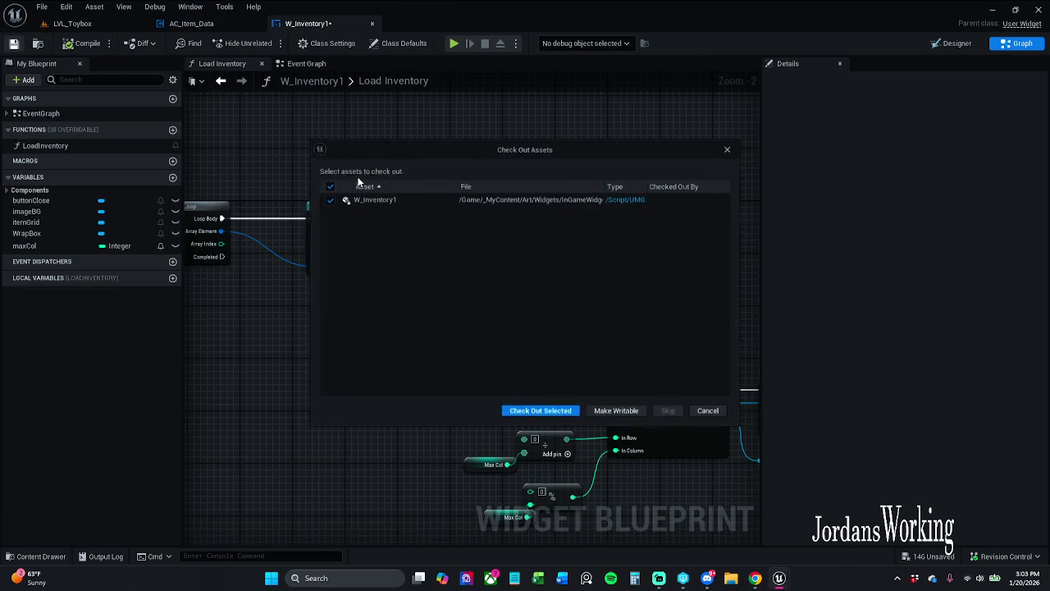
{"action": "left_click", "coordinate": [532, 414]}
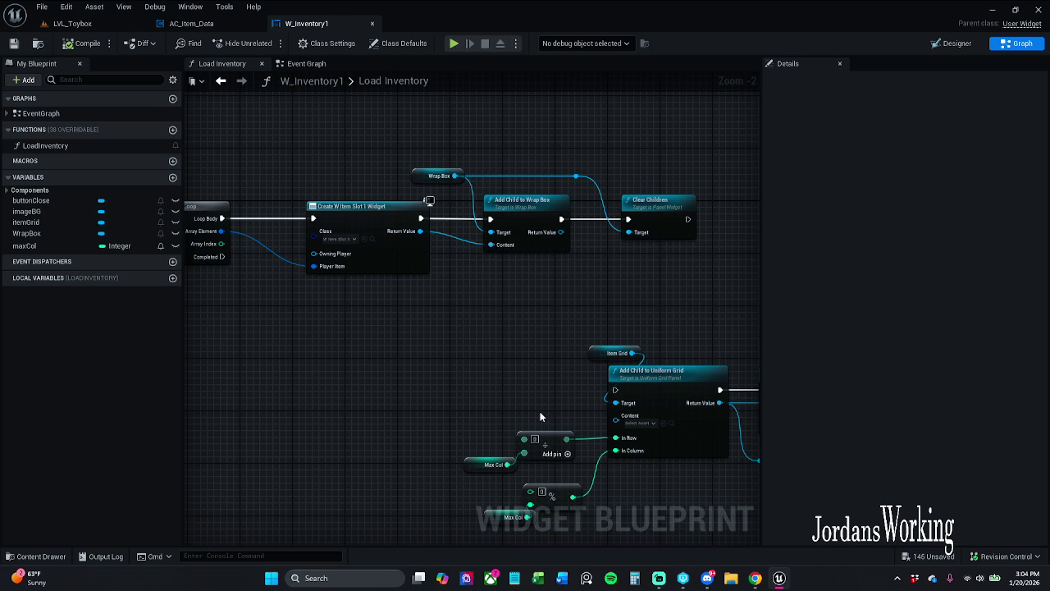
{"action": "scroll", "coordinate": [683, 298], "scroll_direction": "down", "scroll_amount": 3}
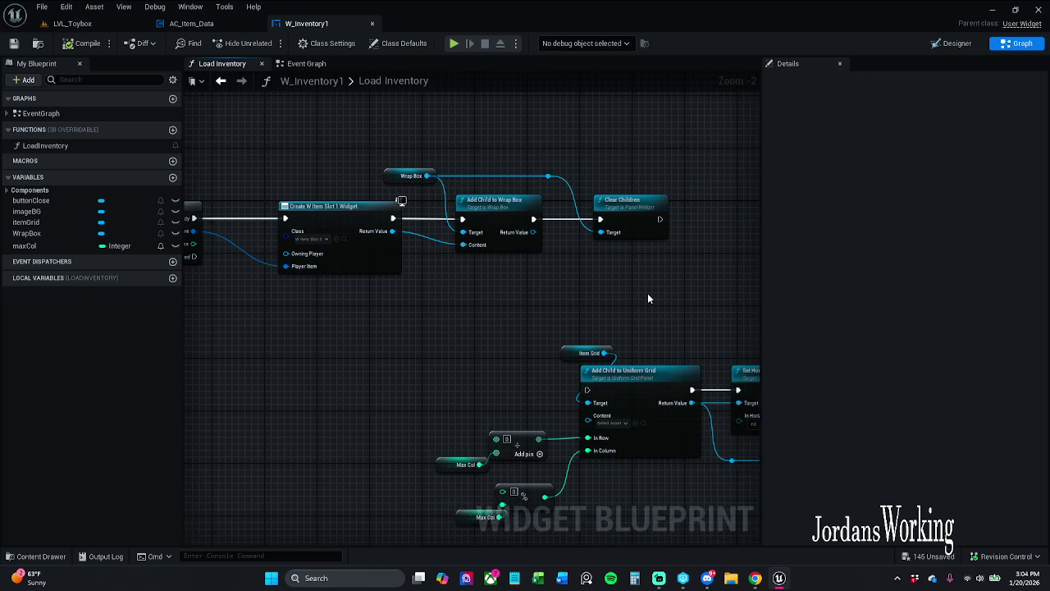
{"action": "left_click_drag", "start_coordinate": [578, 287], "coordinate": [628, 294]}
{"action": "scroll", "coordinate": [460, 218], "scroll_direction": "up", "scroll_amount": 5}
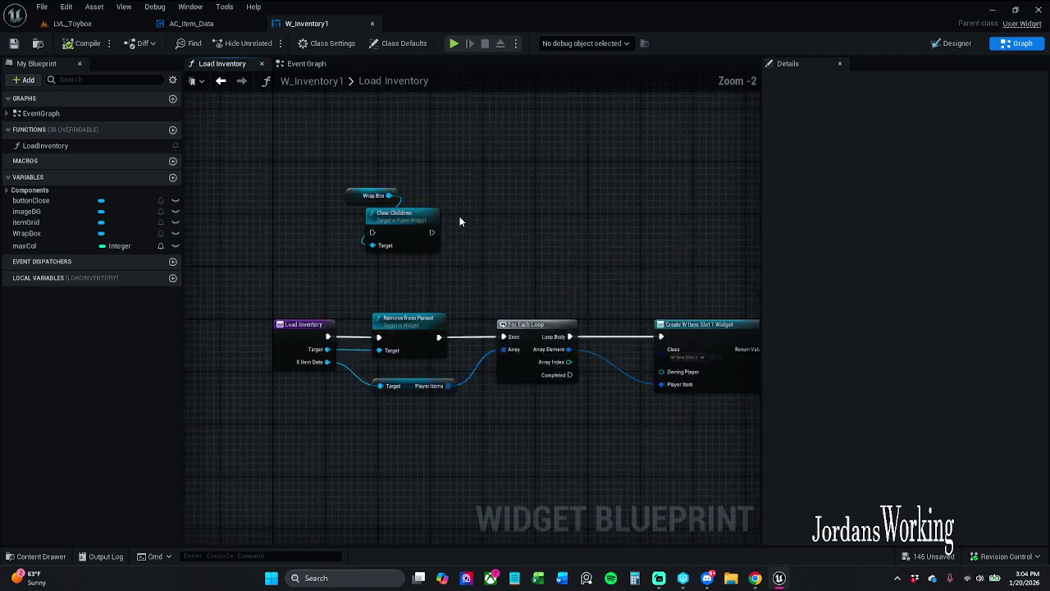
{"action": "left_click_drag", "start_coordinate": [474, 242], "coordinate": [281, 115]}
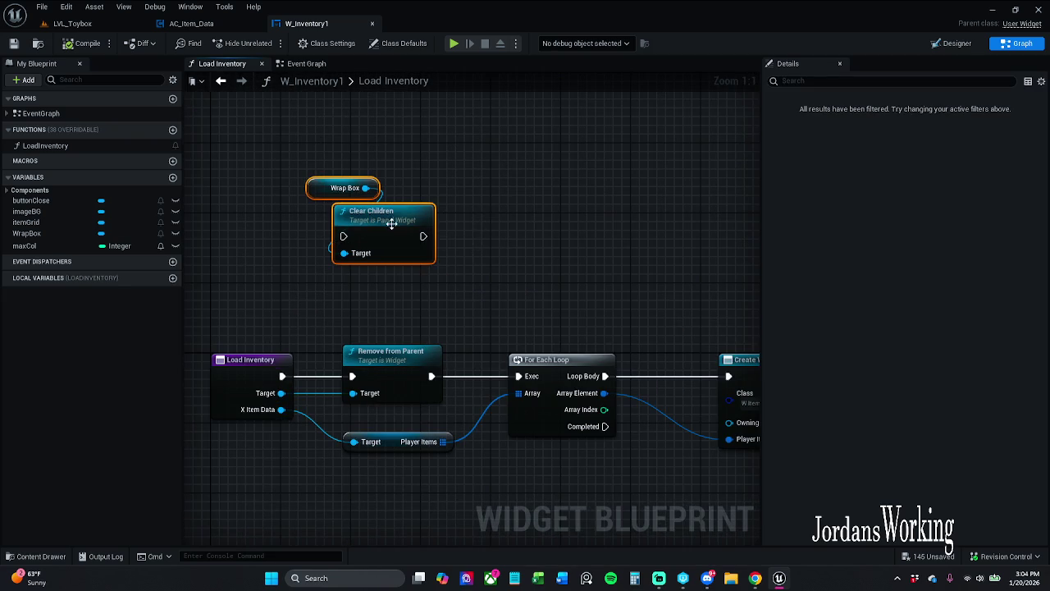
{"action": "left_click_drag", "start_coordinate": [396, 220], "coordinate": [414, 230]}
{"action": "left_click", "coordinate": [420, 185]}
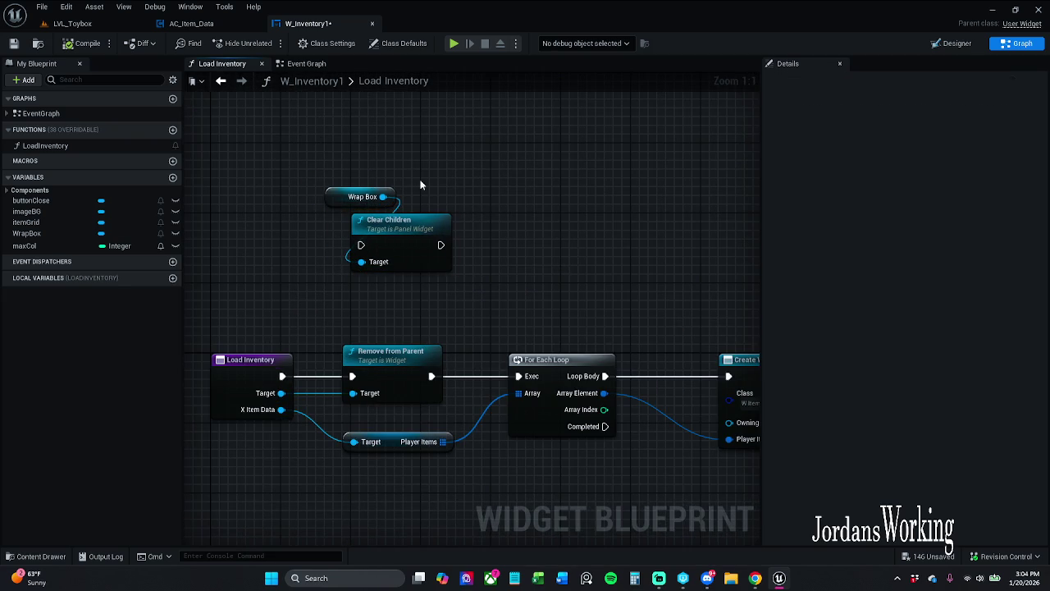
{"action": "left_click", "coordinate": [13, 43]}
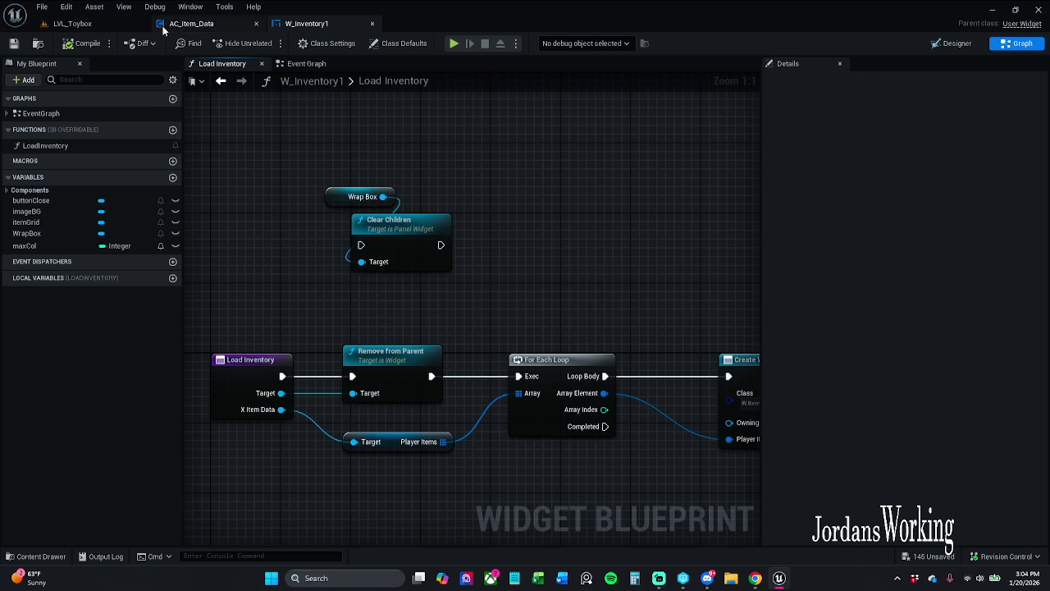
{"action": "left_click", "coordinate": [194, 24]}
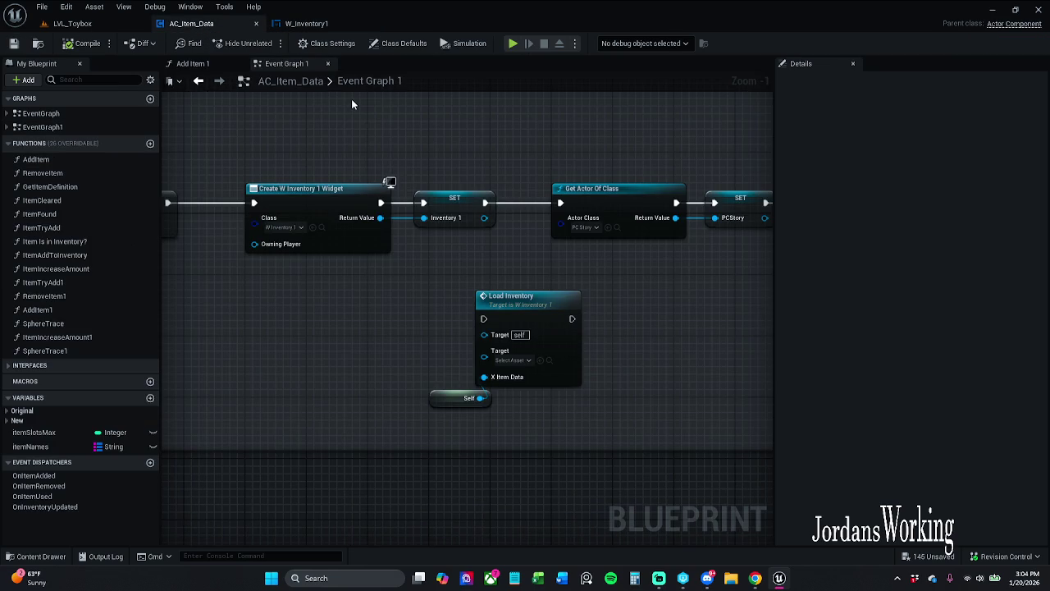
{"action": "scroll", "coordinate": [370, 103], "scroll_direction": "down", "scroll_amount": 2}
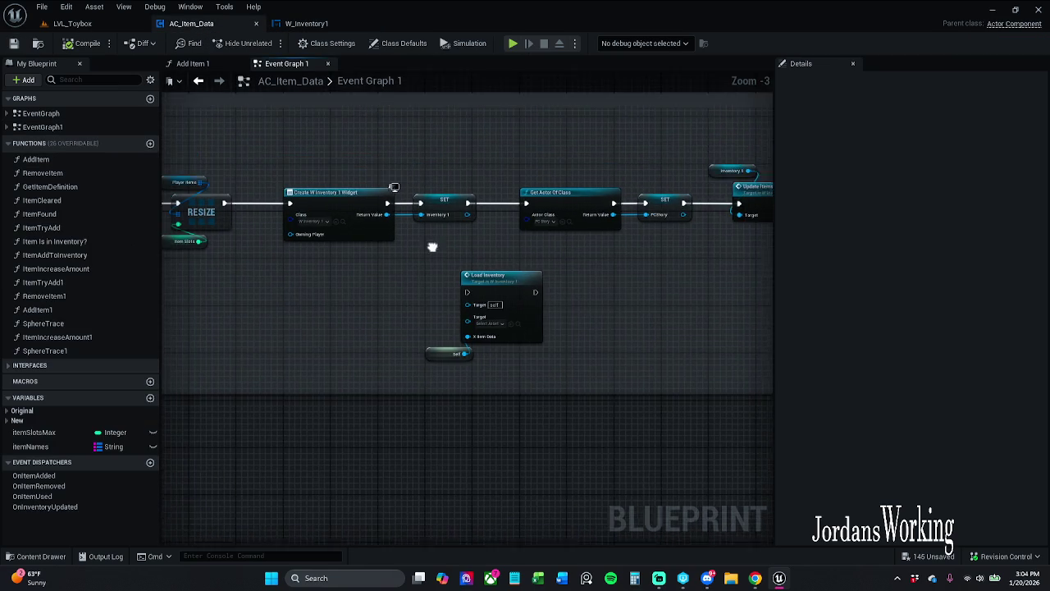
{"action": "scroll", "coordinate": [482, 291], "scroll_direction": "up", "scroll_amount": 1}
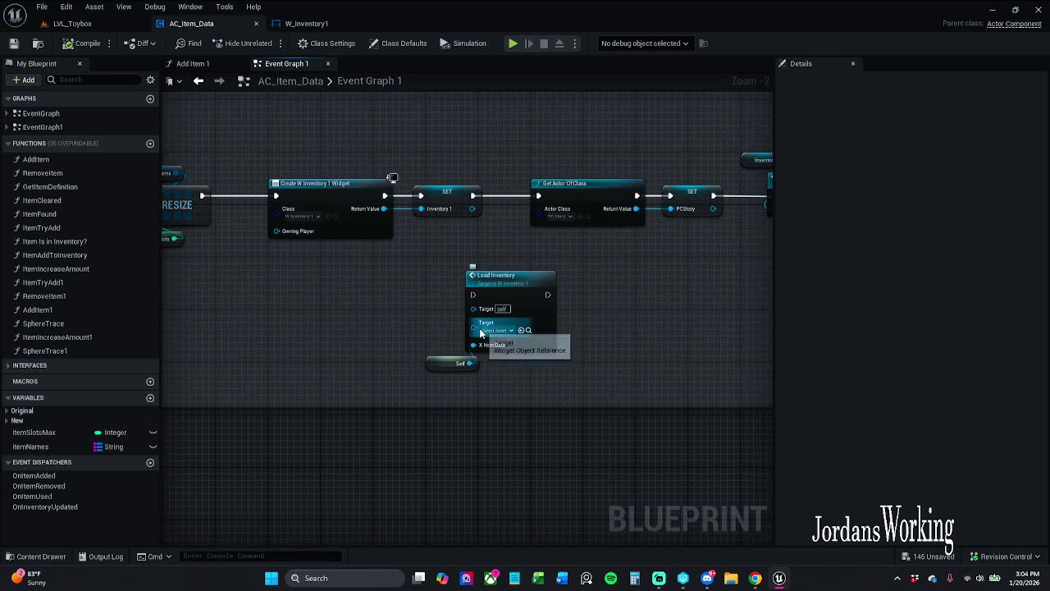
{"action": "scroll", "coordinate": [457, 302], "scroll_direction": "down", "scroll_amount": 3}
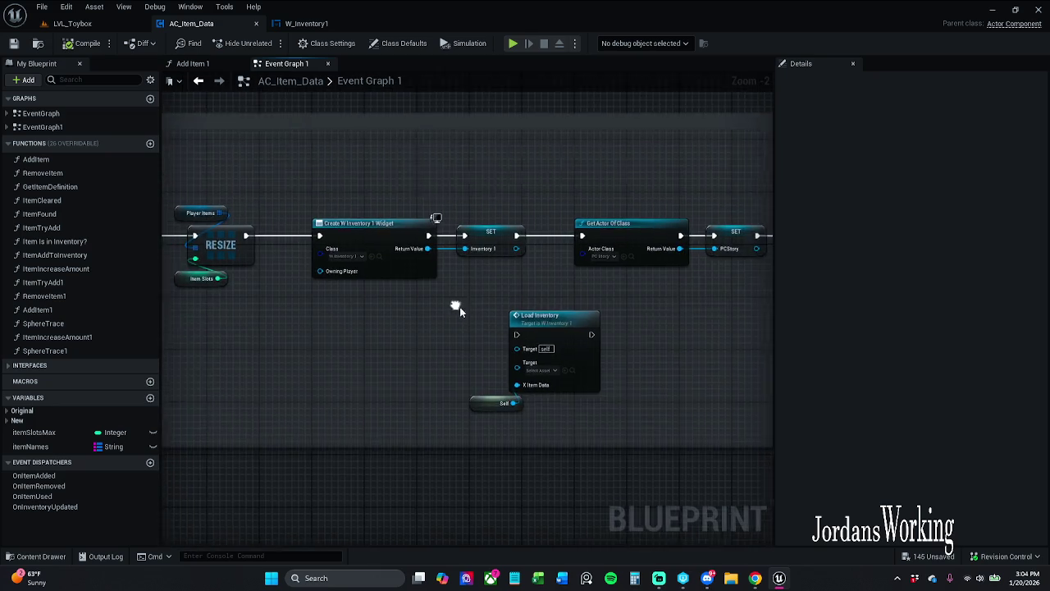
{"action": "scroll", "coordinate": [451, 246], "scroll_direction": "up", "scroll_amount": 4}
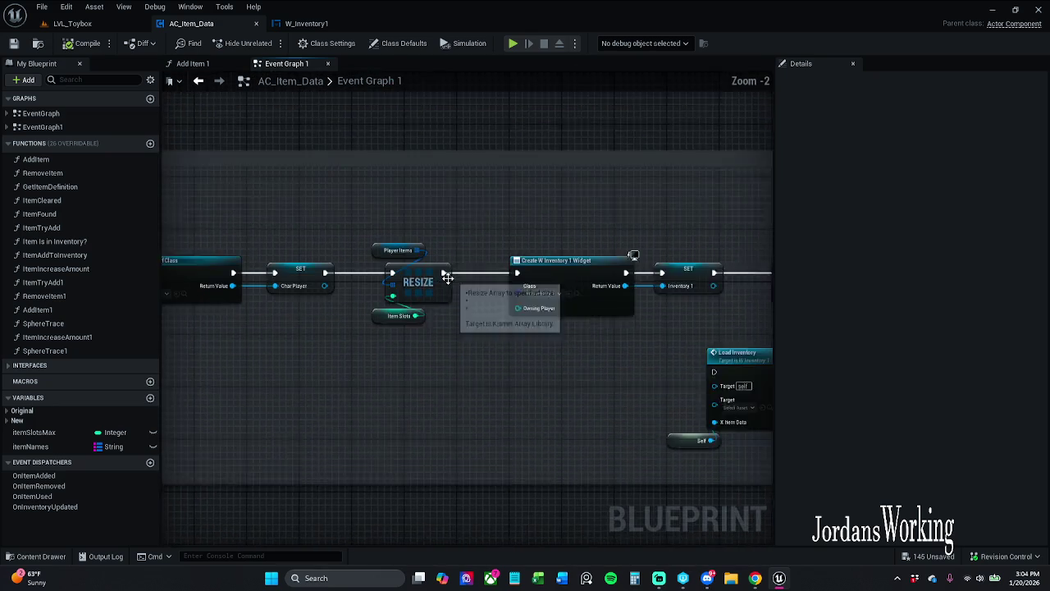
{"action": "scroll", "coordinate": [374, 271], "scroll_direction": "down", "scroll_amount": 6}
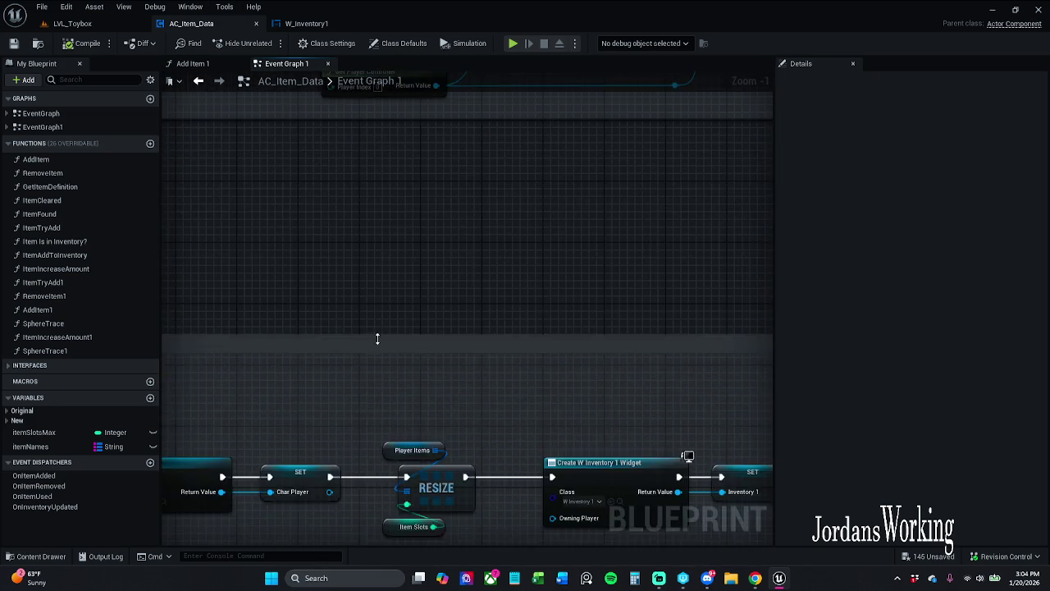
{"action": "left_click", "coordinate": [320, 23]}
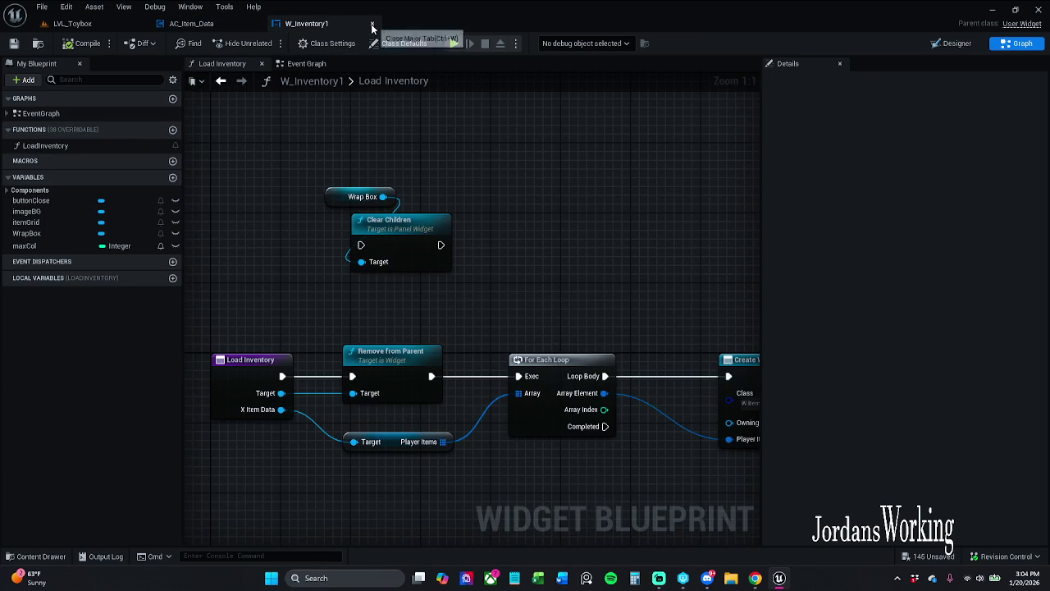
Close the W_Inventory1 and AC_Item_Data tabs, then briefly play LVL_Toybox walking forward before stopping.
{"action": "left_click", "coordinate": [238, 25]}
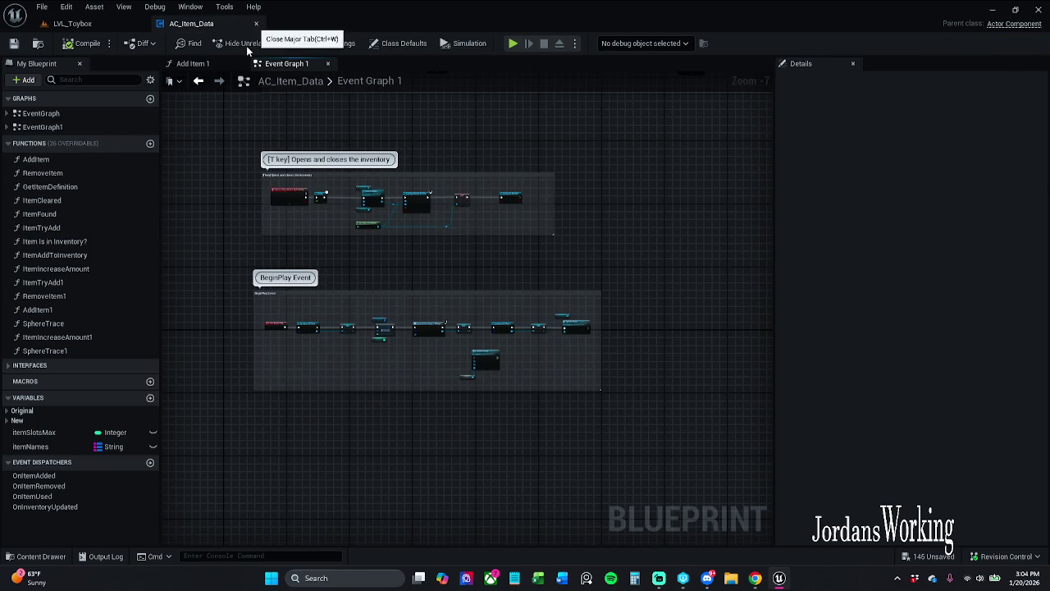
{"action": "left_click", "coordinate": [72, 23]}
{"action": "left_click", "coordinate": [266, 43]}
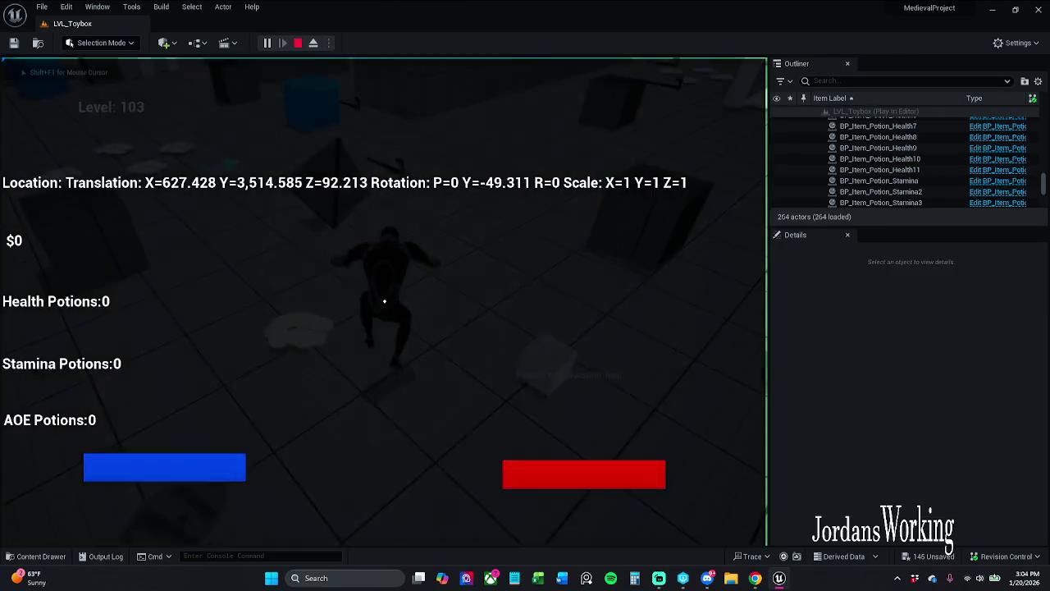
{"action": "key", "text": "w"}
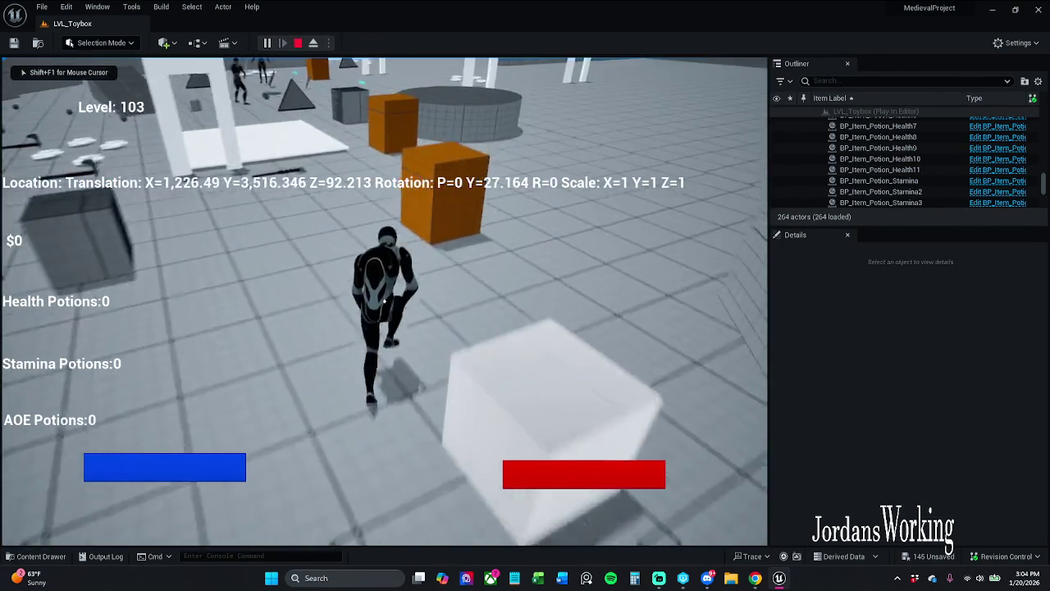
{"action": "key", "text": "w"}
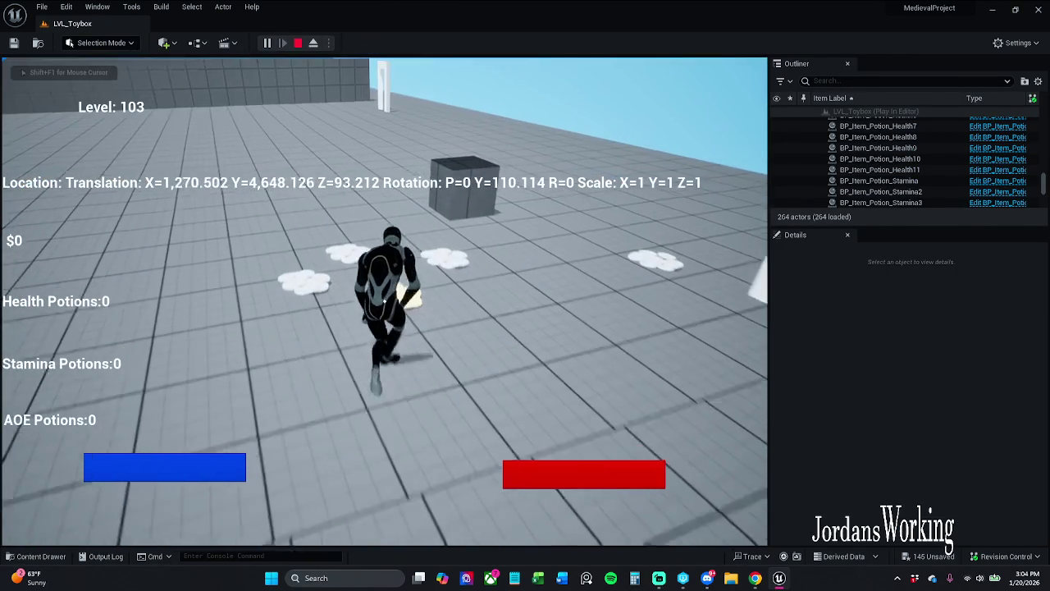
{"action": "key", "text": "Escape"}
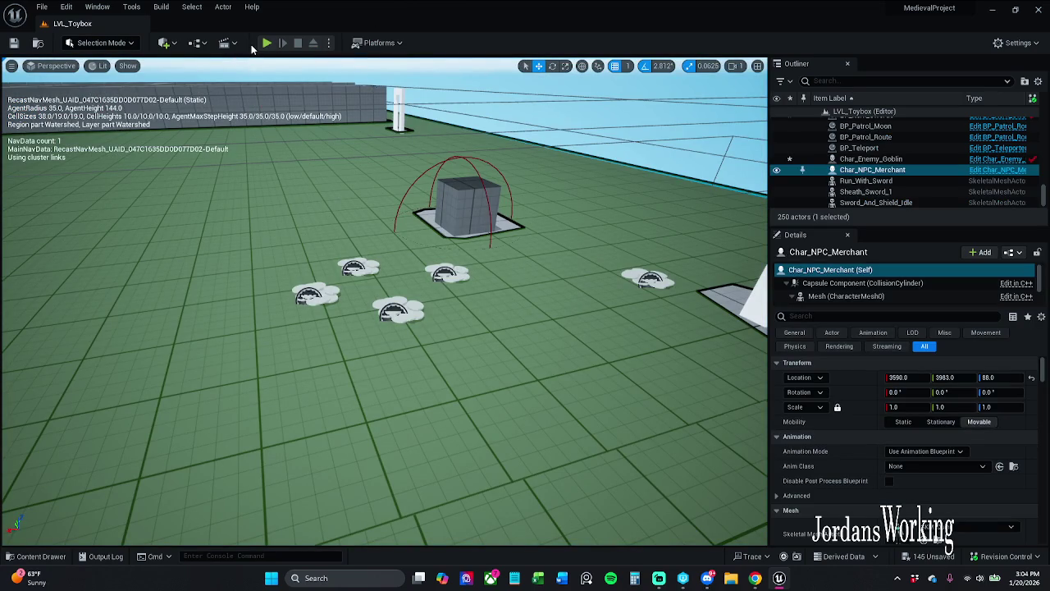
Open Char_Player from _MyContent > Characters > Player in the Content Drawer.
{"action": "left_click", "coordinate": [37, 556]}
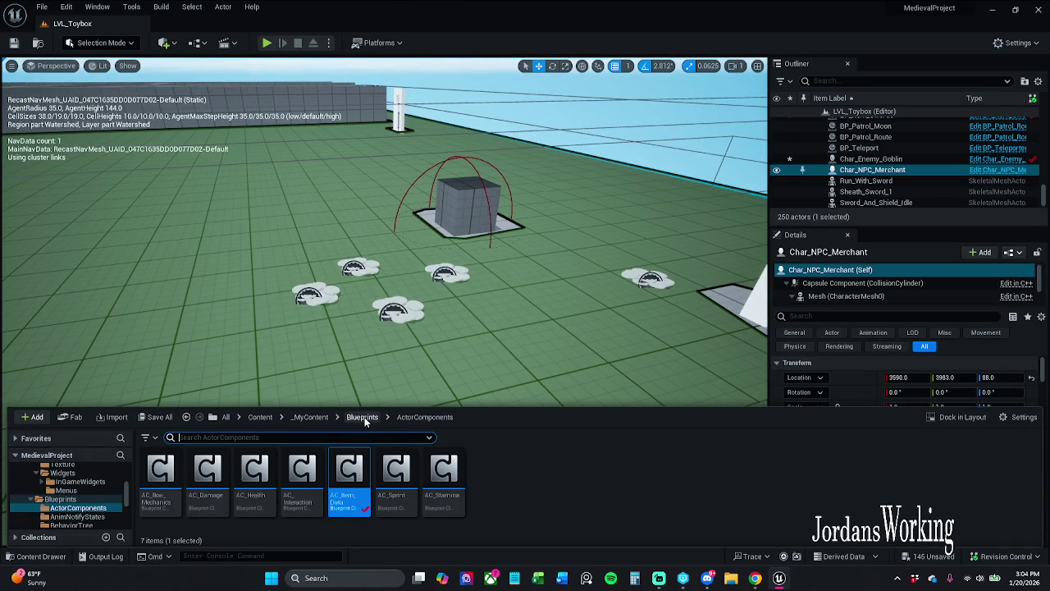
{"action": "left_click", "coordinate": [310, 416]}
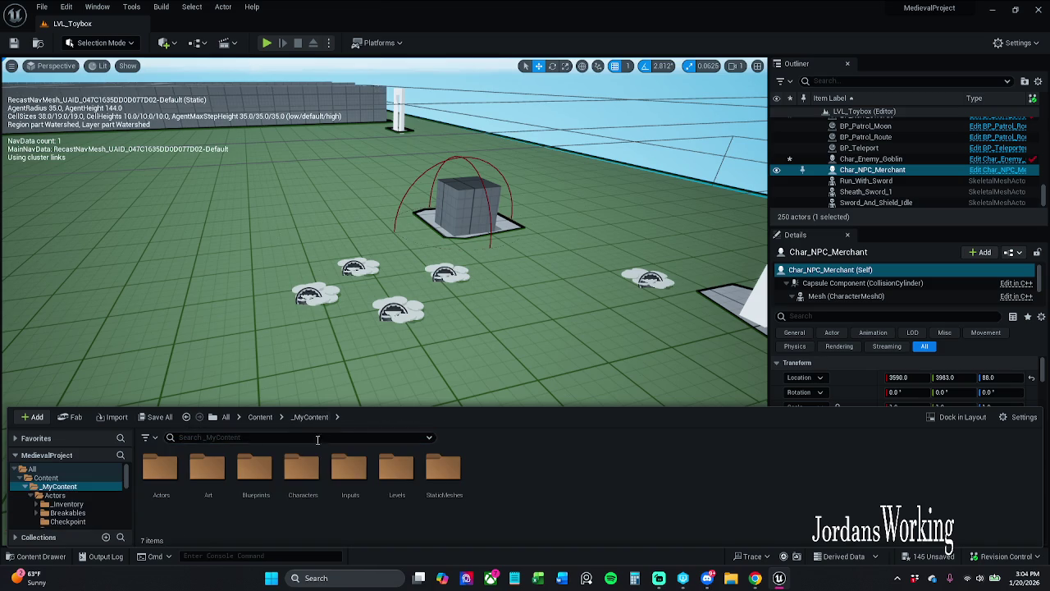
{"action": "double_click", "coordinate": [303, 480]}
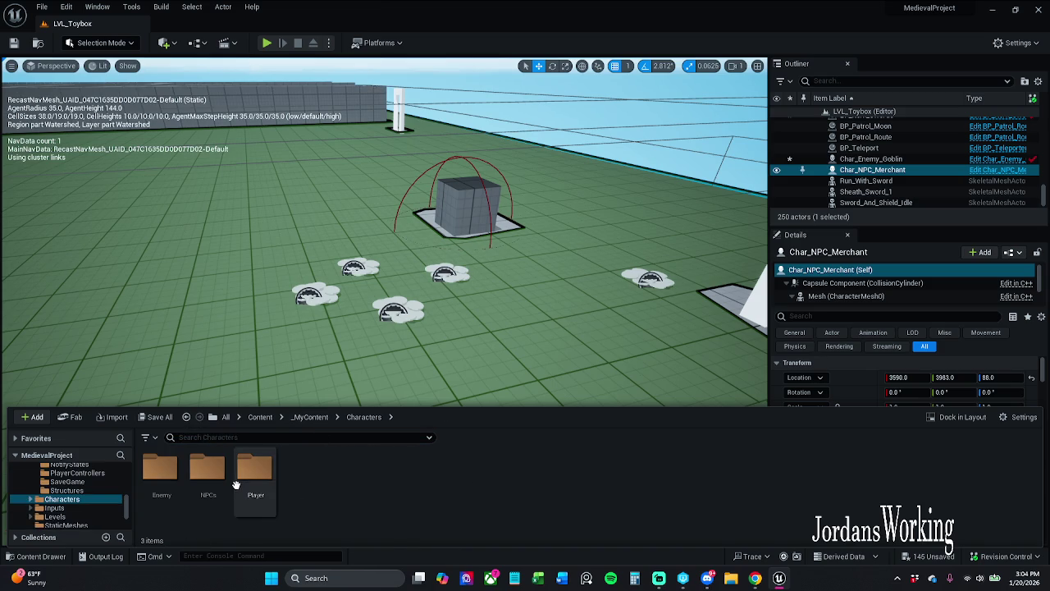
{"action": "double_click", "coordinate": [246, 480]}
{"action": "left_click", "coordinate": [220, 482]}
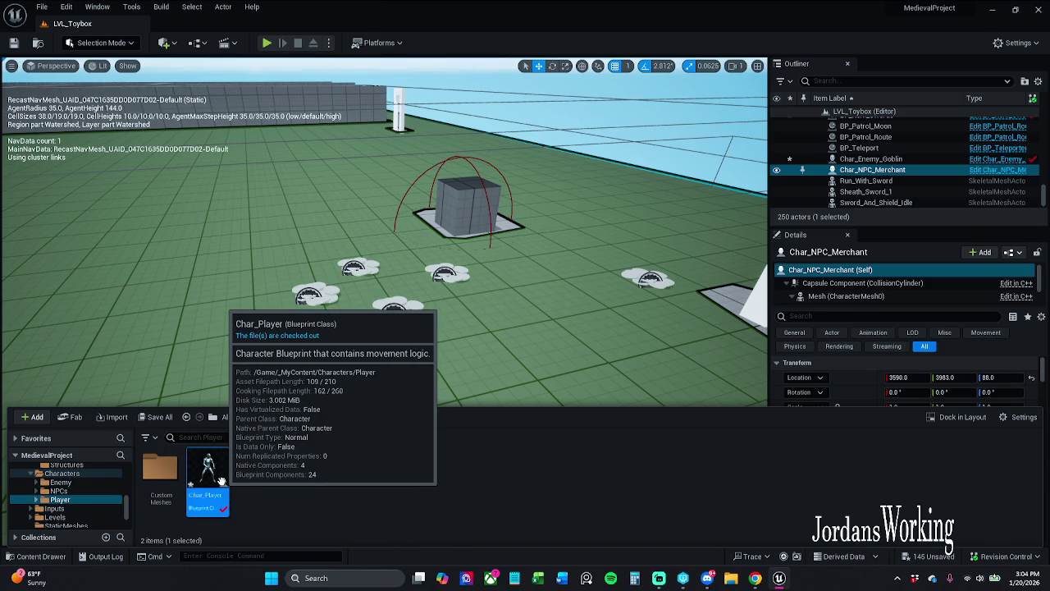
{"action": "double_click", "coordinate": [219, 482]}
{"action": "scroll", "coordinate": [275, 288], "scroll_direction": "down", "scroll_amount": 1}
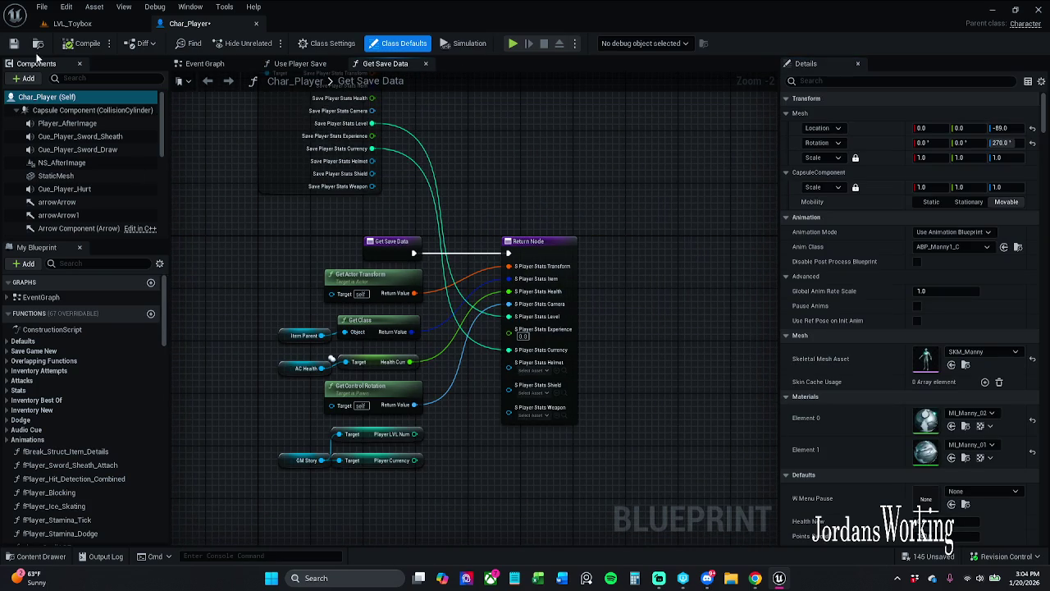
Save Char_Player and pan the Get Save Data graph into better view.
{"action": "left_click", "coordinate": [14, 43]}
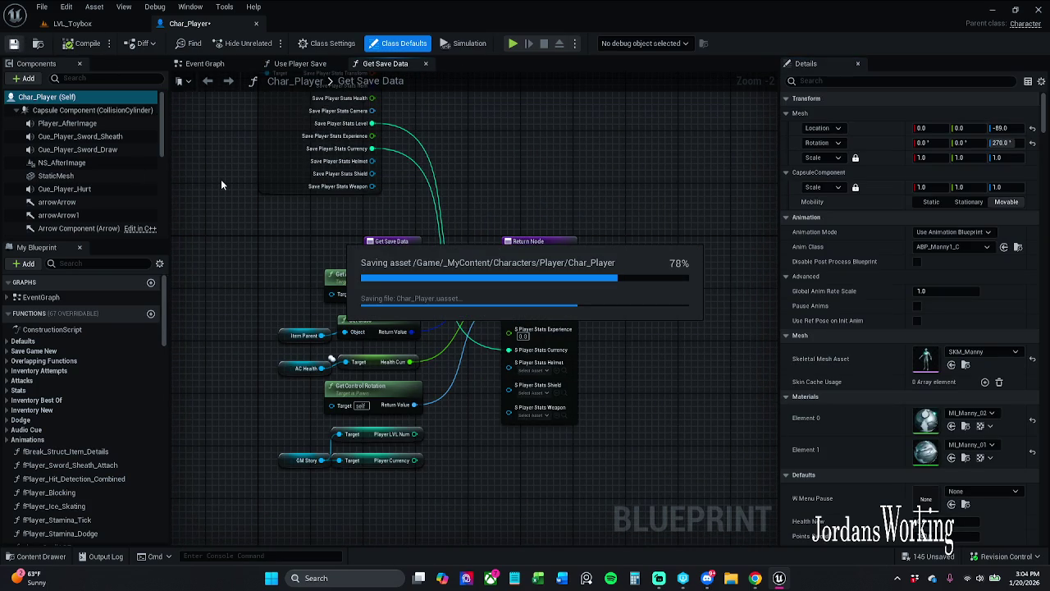
{"action": "left_click_drag", "start_coordinate": [220, 184], "coordinate": [265, 263]}
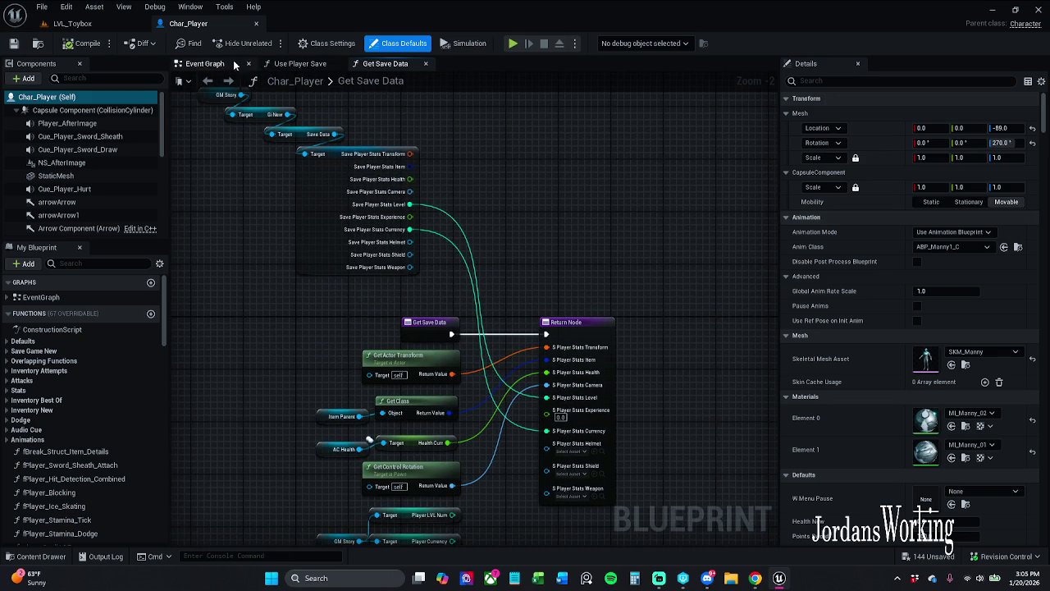
In Char_Player's Event Graph, shift the four save-data nodes down-left and lift Get Actor Transform above Print String.
{"action": "left_click", "coordinate": [203, 63]}
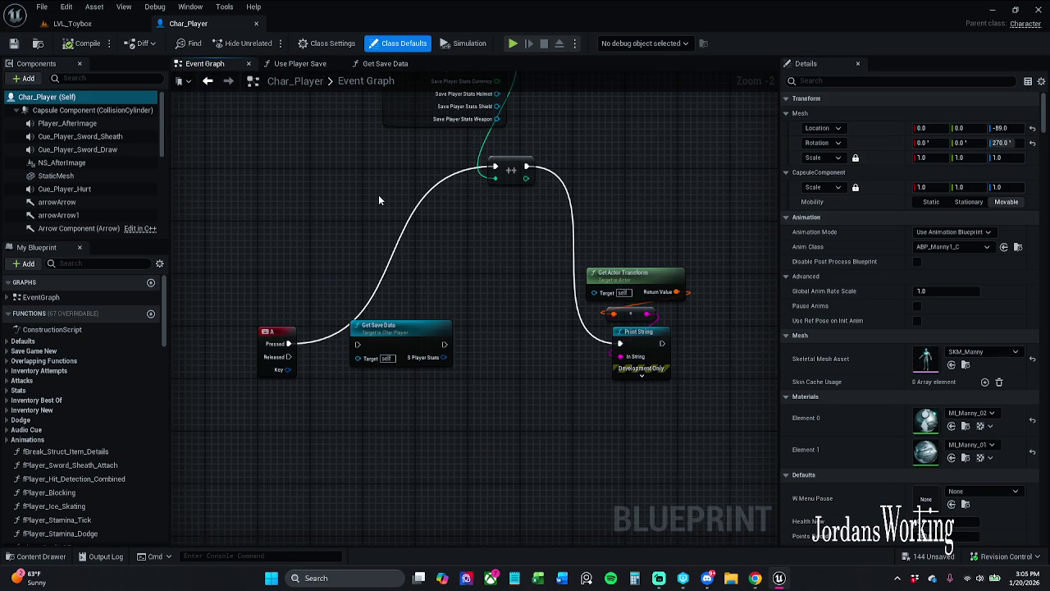
{"action": "mouse_move", "coordinate": [378, 196]}
{"action": "left_mouse_down"}
{"action": "mouse_move", "coordinate": [352, 238]}
{"action": "mouse_move", "coordinate": [376, 383]}
{"action": "left_mouse_up"}
{"action": "scroll", "coordinate": [351, 243], "scroll_direction": "down", "scroll_amount": 1}
{"action": "mouse_move", "coordinate": [253, 159]}
{"action": "left_mouse_down"}
{"action": "mouse_move", "coordinate": [422, 227]}
{"action": "mouse_move", "coordinate": [317, 242]}
{"action": "left_mouse_up"}
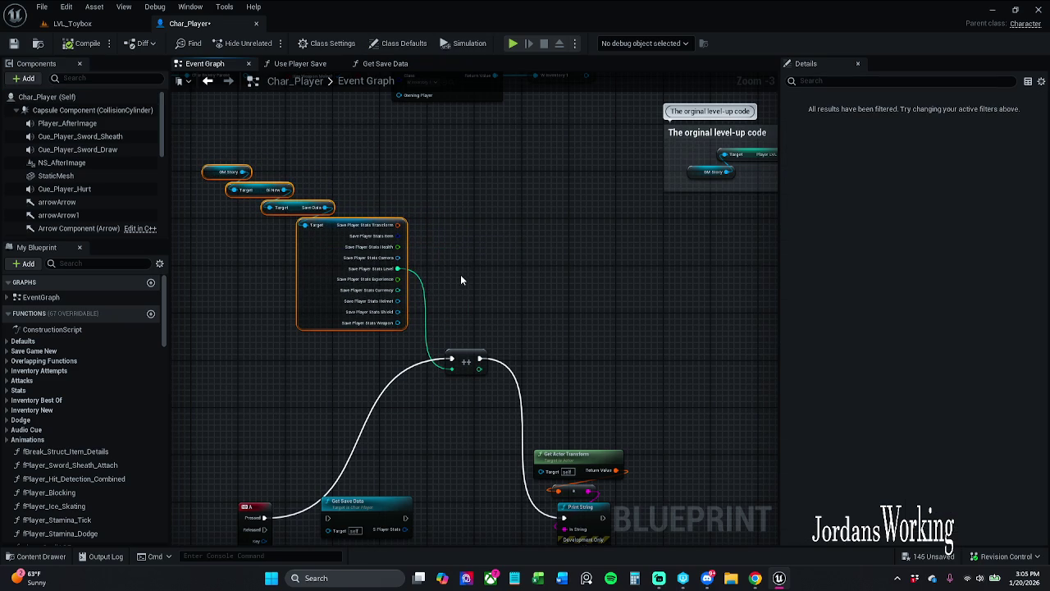
{"action": "left_click_drag", "start_coordinate": [492, 260], "coordinate": [503, 183]}
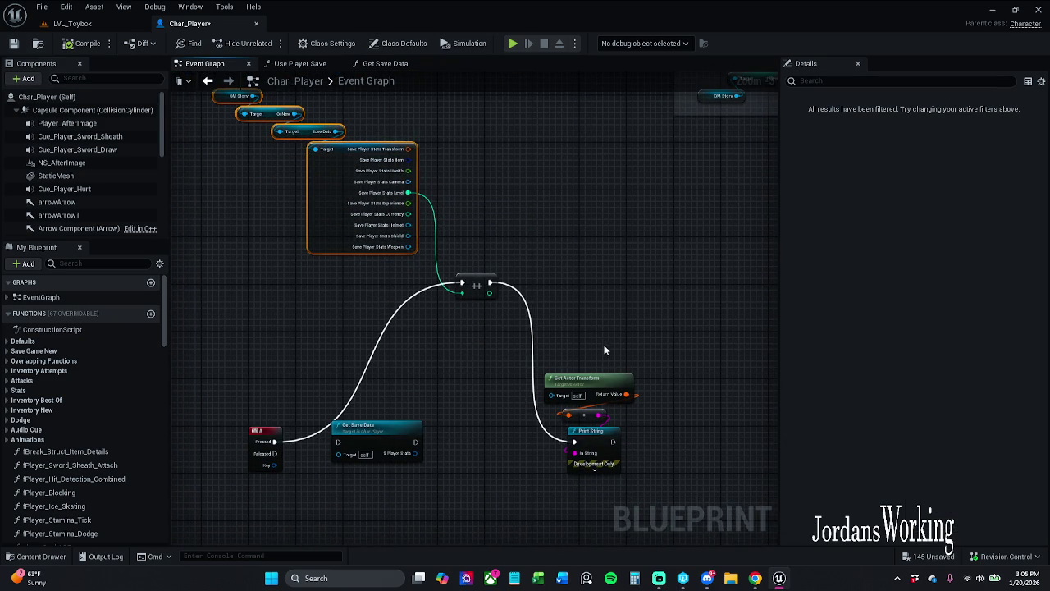
{"action": "left_click_drag", "start_coordinate": [592, 380], "coordinate": [592, 351]}
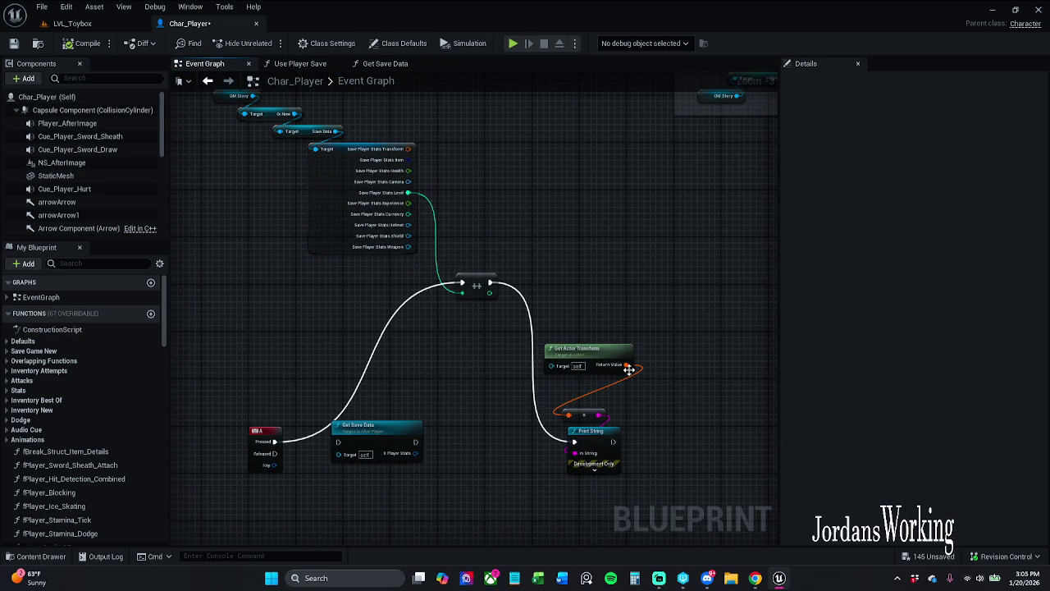